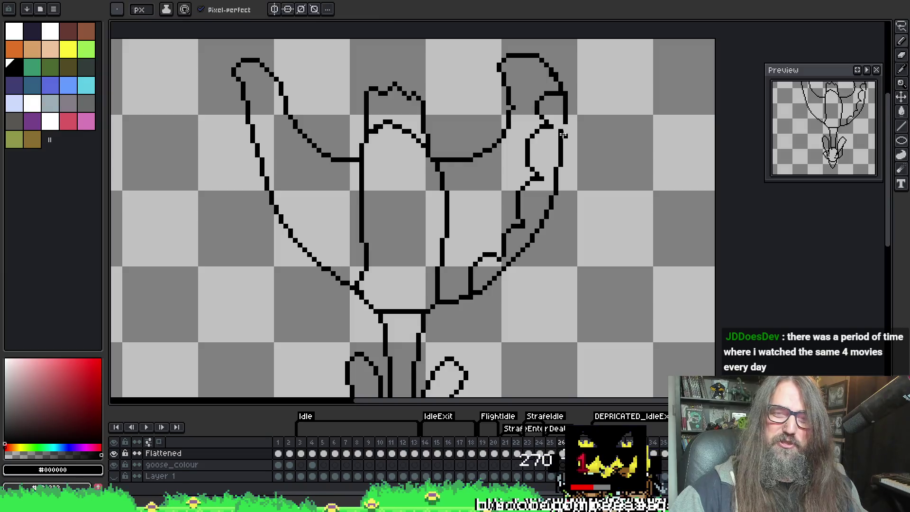
Draw scalloped feather bumps along the right wing's lower outer edge, erasing stray pixels.
key("e")
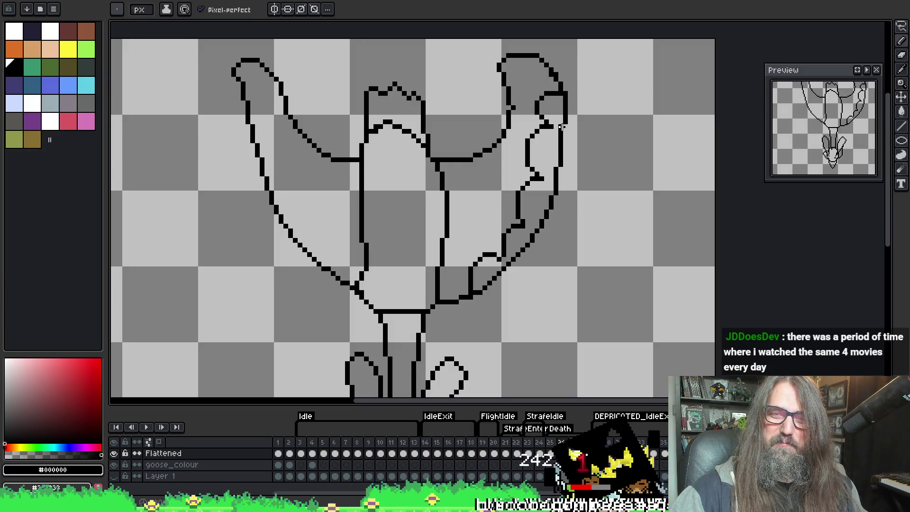
key("b")
key("e")
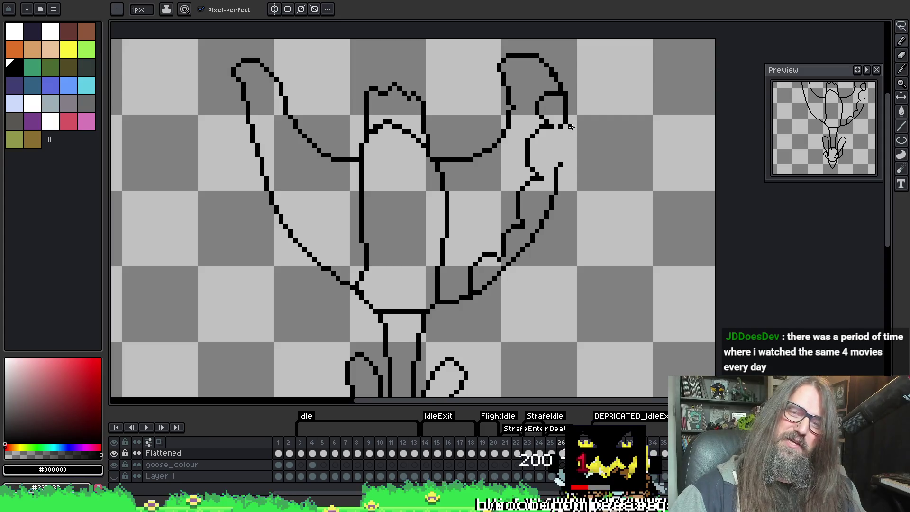
left_click_drag(564, 131, 561, 150)
key("b")
key("e")
key("b")
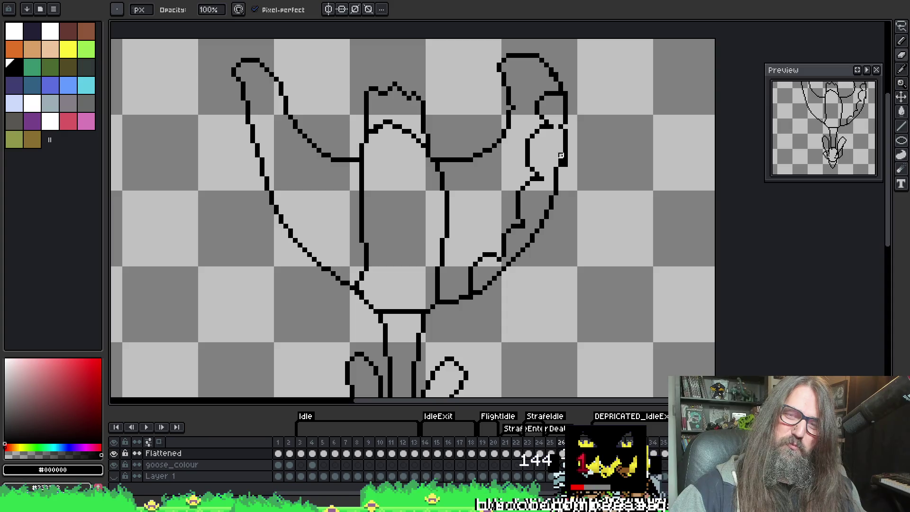
key("e")
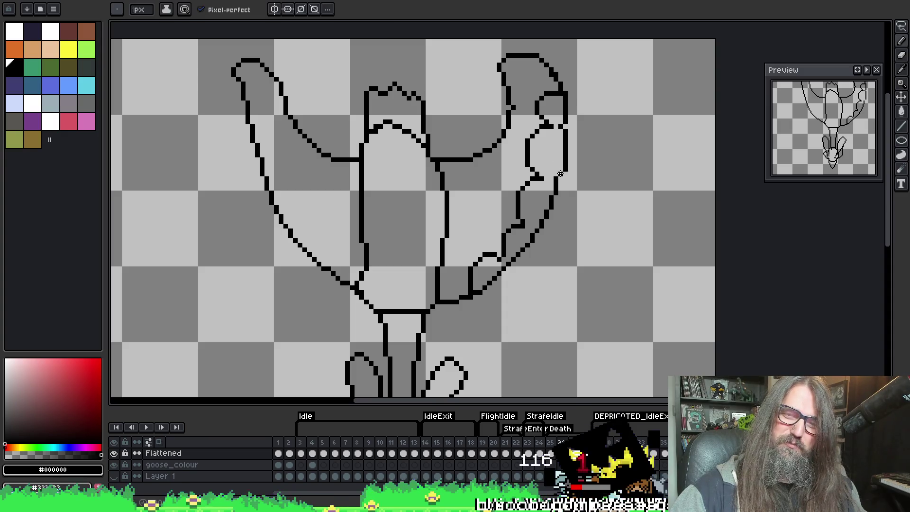
key("b")
mouse_move(551, 198)
left_mouse_down()
mouse_move(528, 212)
mouse_move(527, 229)
mouse_move(540, 190)
left_mouse_up()
key("e")
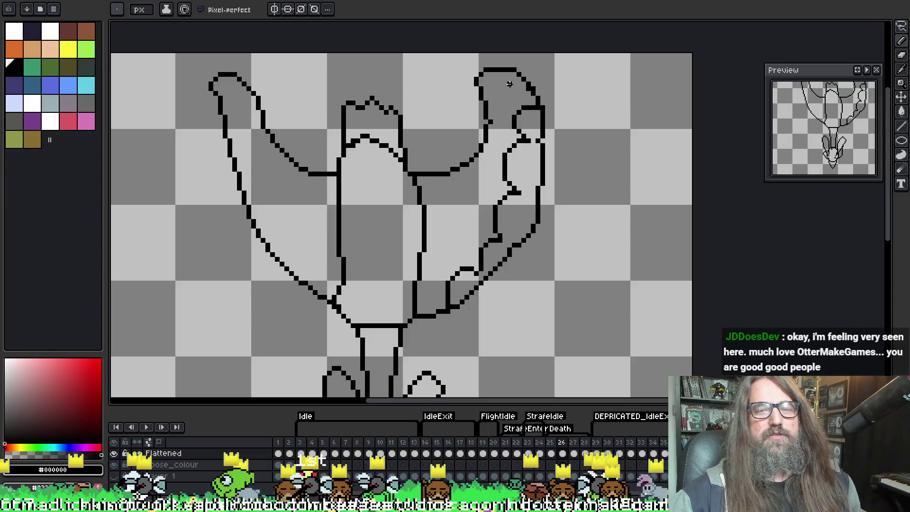
Draw a curved feather line inside the right wing tip and tidy the surrounding pixels.
mouse_move(536, 88)
left_mouse_down()
mouse_move(529, 69)
mouse_move(504, 60)
mouse_move(509, 90)
mouse_move(523, 80)
left_mouse_up()
key("e")
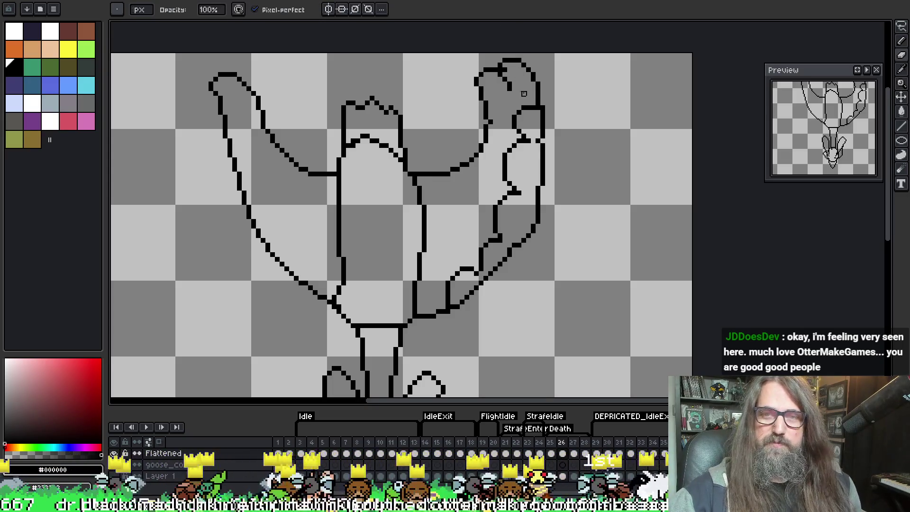
key("b")
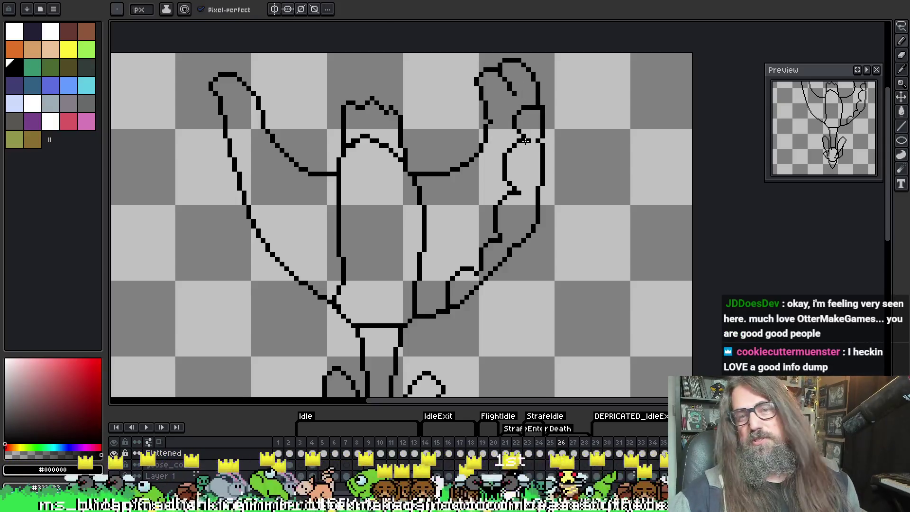
key("e")
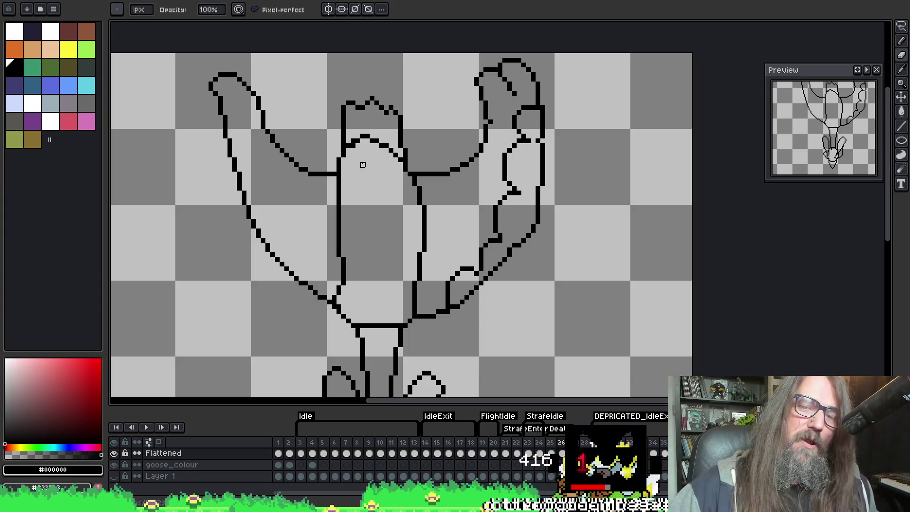
Sample black from the goose's outline and draw a scalloped outline around the left wing's outer edge.
key("i")
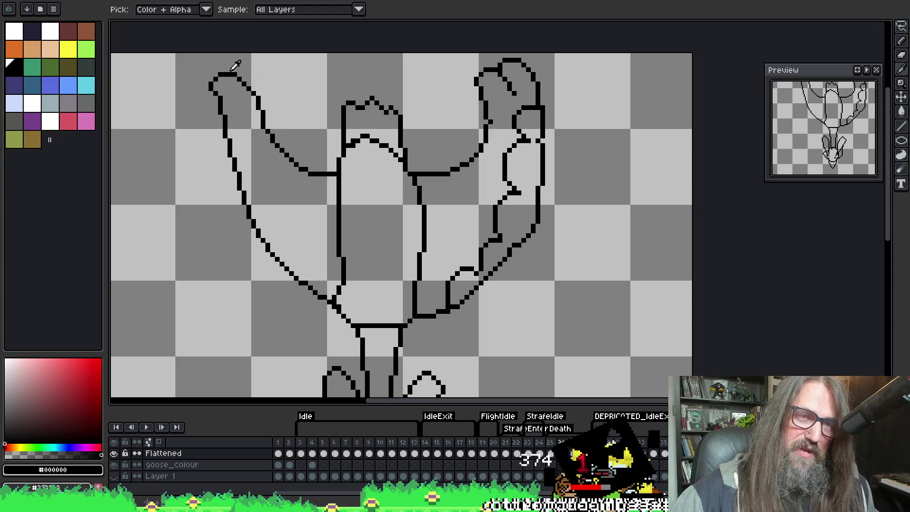
left_click(229, 68)
key("b")
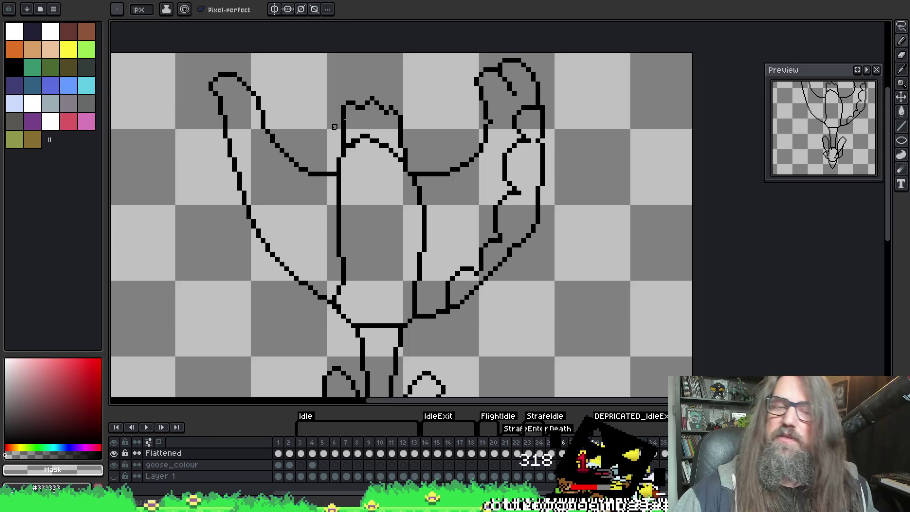
key("i")
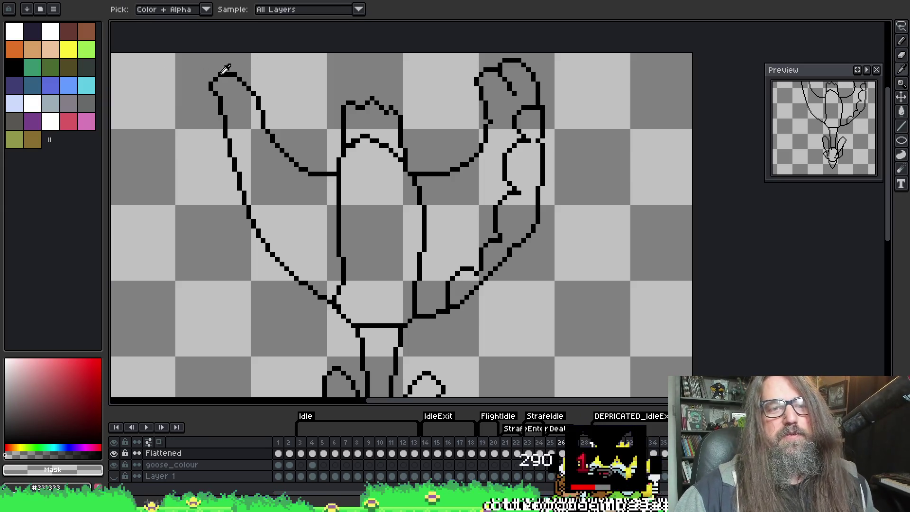
left_click(227, 74)
key("b")
mouse_move(219, 64)
left_mouse_down()
mouse_move(187, 85)
mouse_move(202, 102)
mouse_move(186, 116)
mouse_move(211, 146)
mouse_move(195, 166)
mouse_move(227, 183)
mouse_move(235, 255)
mouse_move(262, 263)
mouse_move(290, 292)
left_mouse_up()
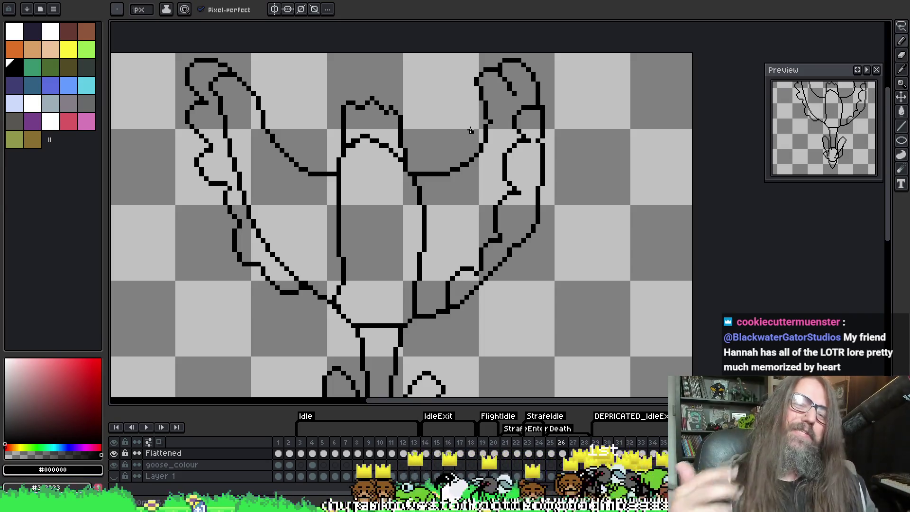
key("b")
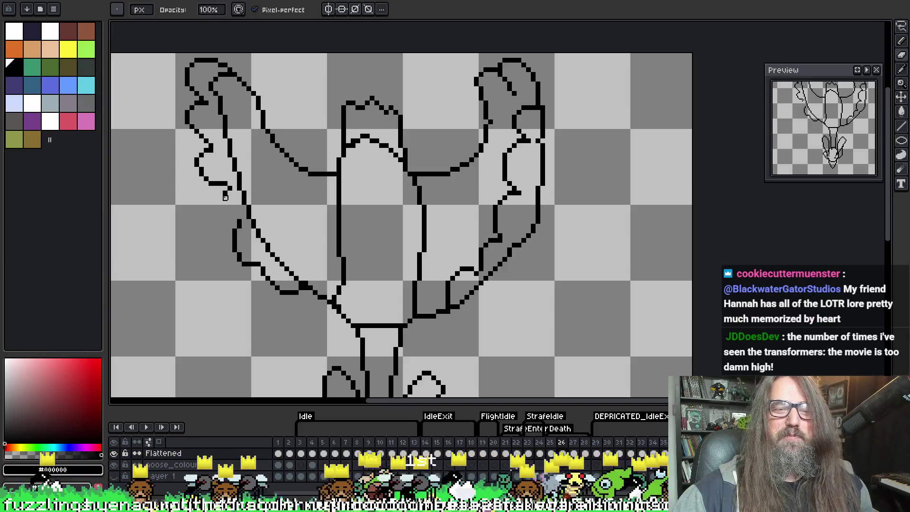
Extend the left wing's scalloped outline down its lower edge, undoing and redrawing attempts.
key("e")
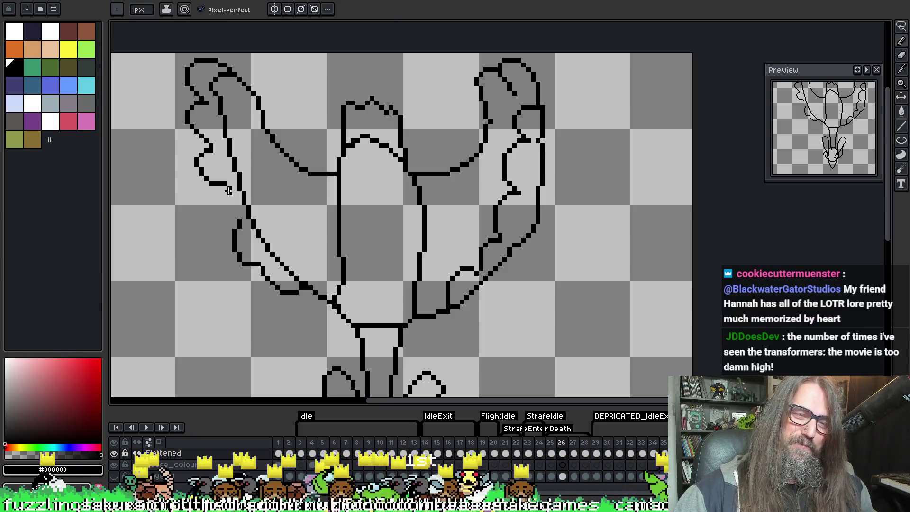
mouse_move(228, 188)
left_mouse_down()
mouse_move(215, 215)
mouse_move(233, 227)
left_mouse_up()
key("b")
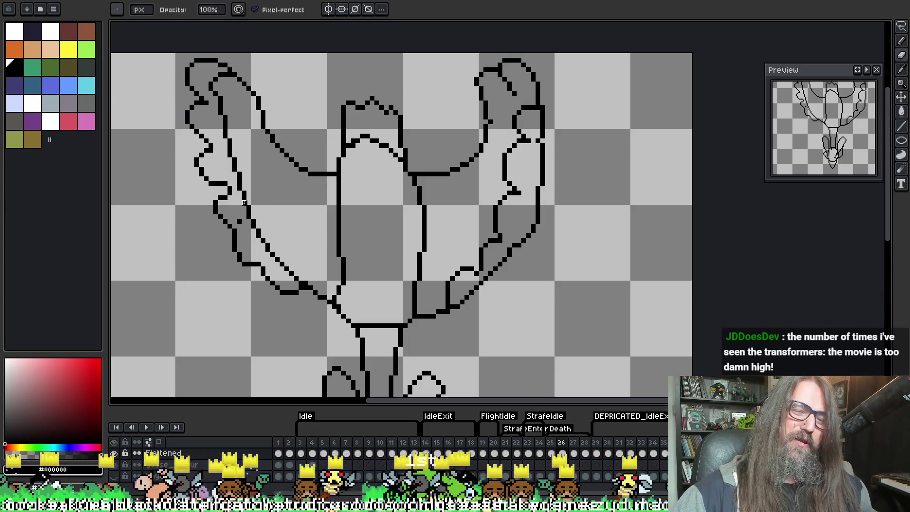
key("ctrl+z")
key("e")
mouse_move(221, 192)
left_mouse_down()
mouse_move(214, 216)
mouse_move(227, 225)
mouse_move(238, 219)
mouse_move(220, 221)
left_mouse_up()
key("ctrl+z")
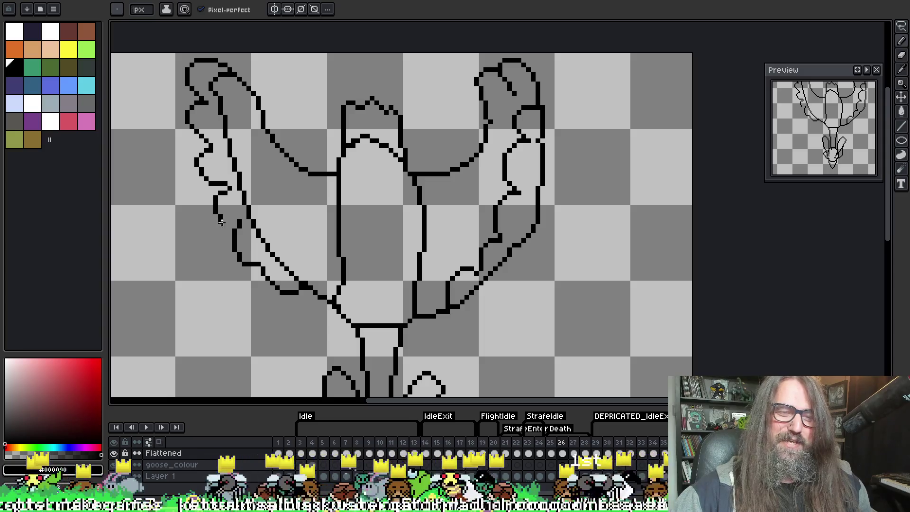
key("e")
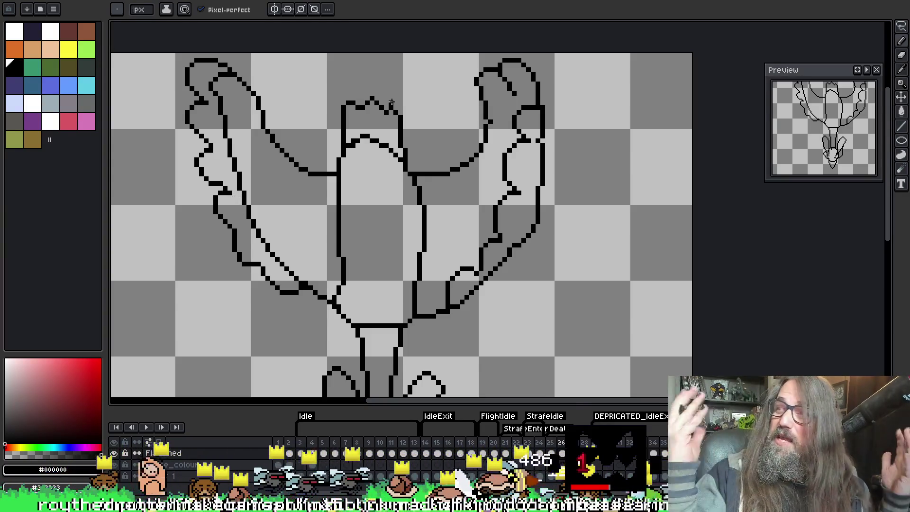
key("e")
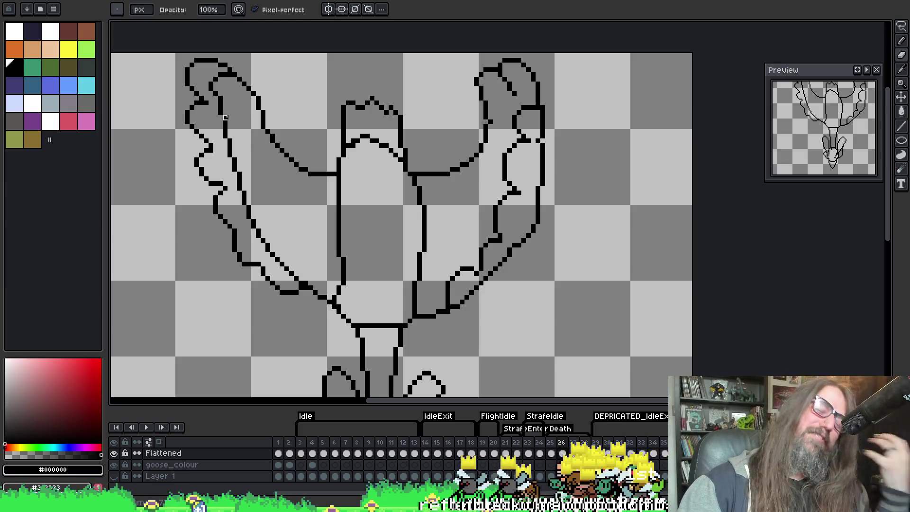
Erase the old inner line of the left wing and stray pixels, sketching a first feather line.
left_click_drag(221, 101, 227, 121)
key("b")
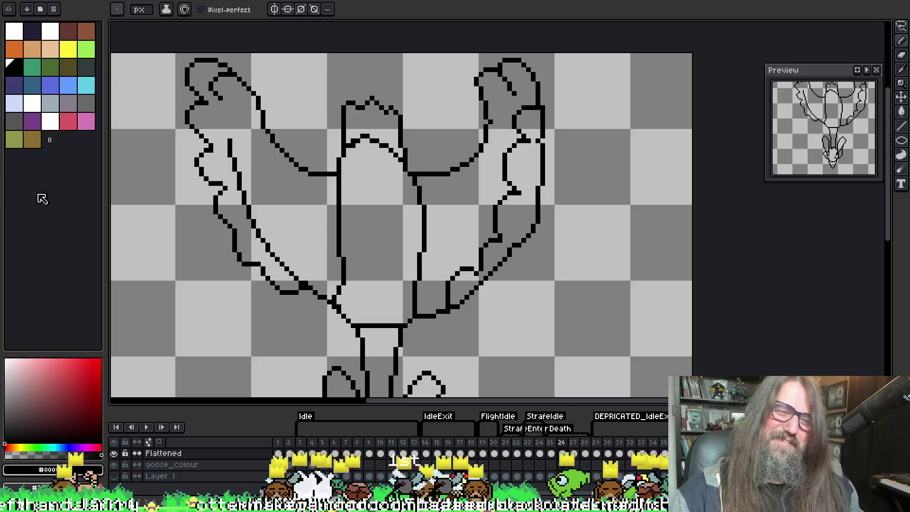
mouse_move(219, 95)
left_mouse_down()
mouse_move(207, 126)
mouse_move(242, 187)
left_mouse_up()
key("e")
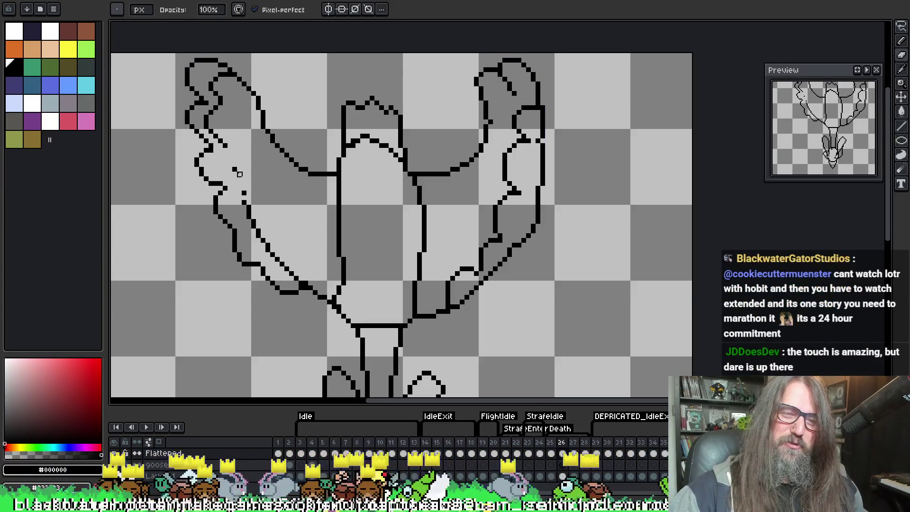
key("v")
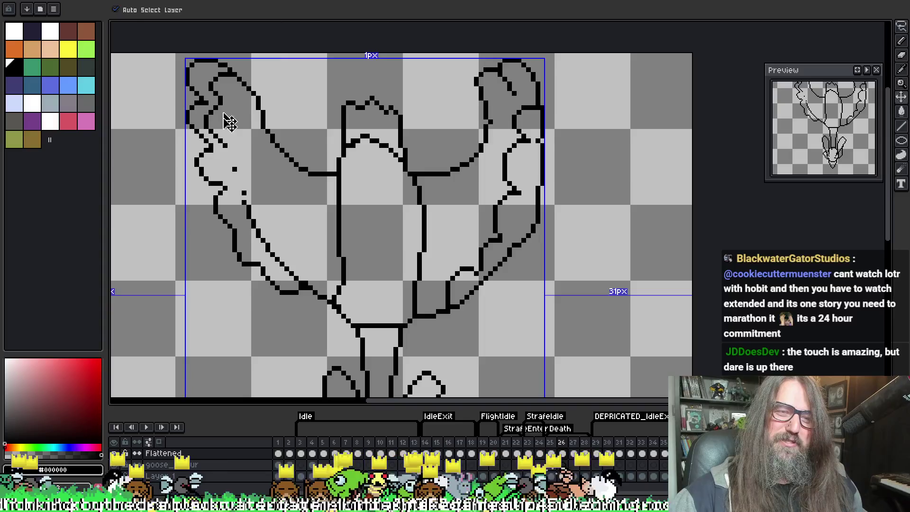
key("e")
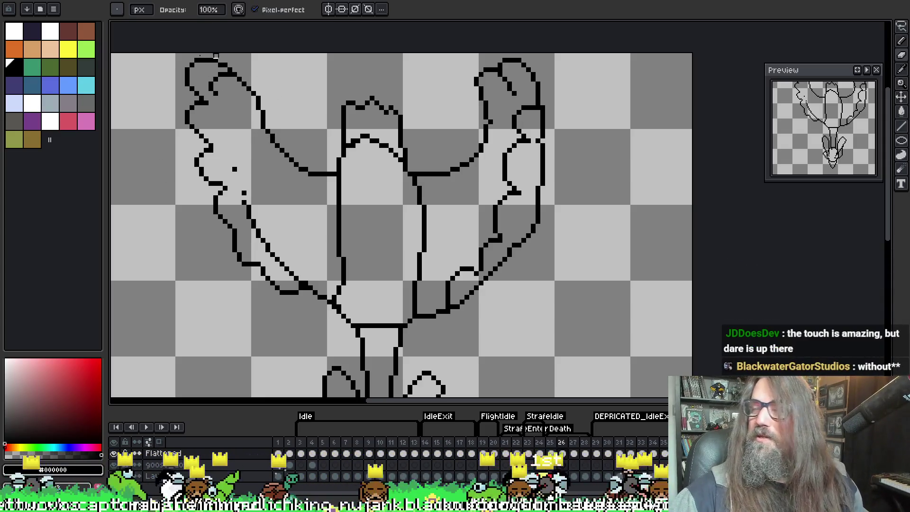
left_click_drag(208, 87, 212, 78)
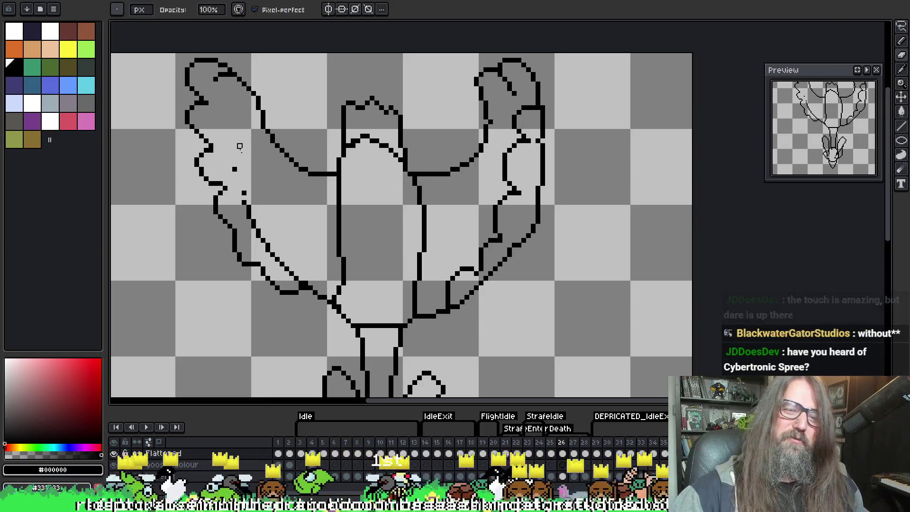
left_click(234, 170)
Draw individual feather lines inside the left wing, plus a short stroke linking to the lower outline.
key("i")
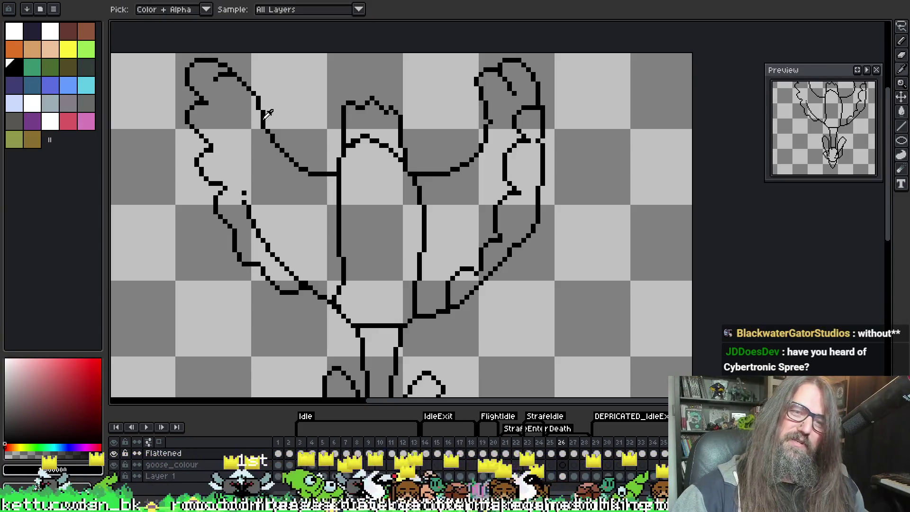
key("b")
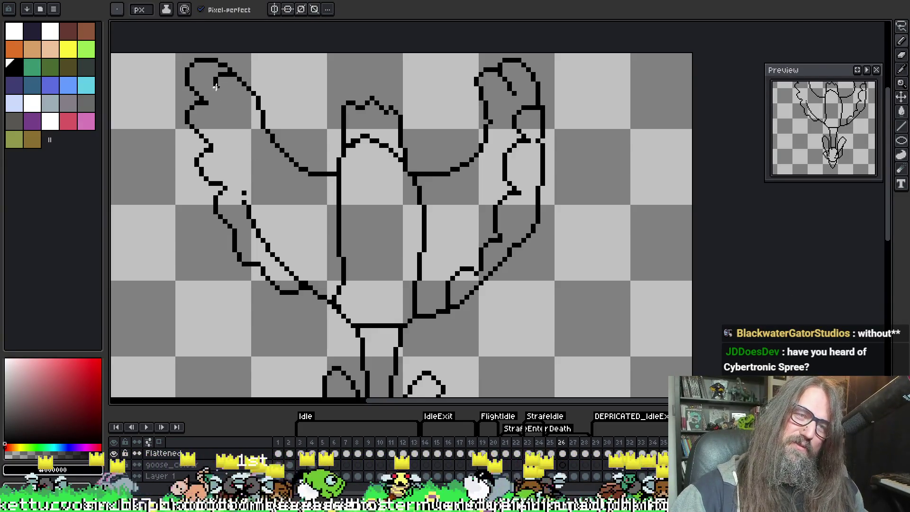
left_click_drag(215, 86, 229, 116)
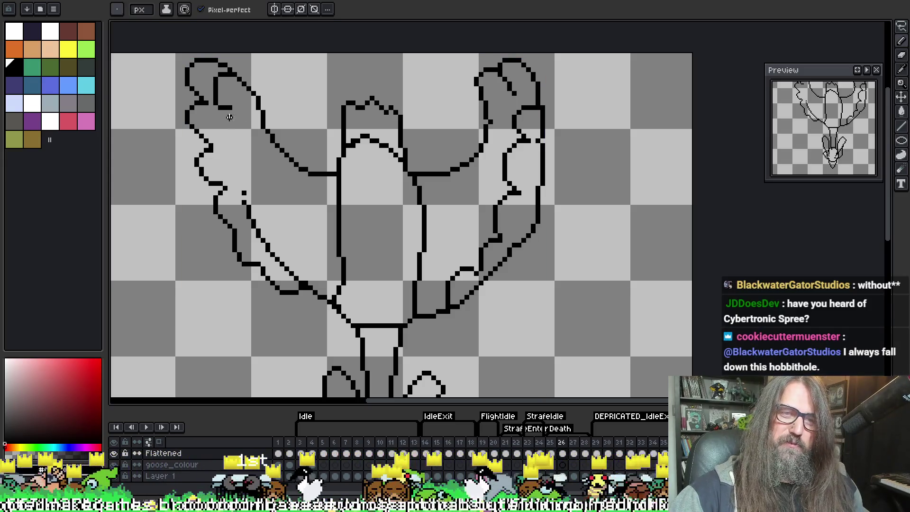
key("ctrl+z")
mouse_move(216, 78)
left_mouse_down()
mouse_move(232, 113)
mouse_move(235, 161)
left_mouse_up()
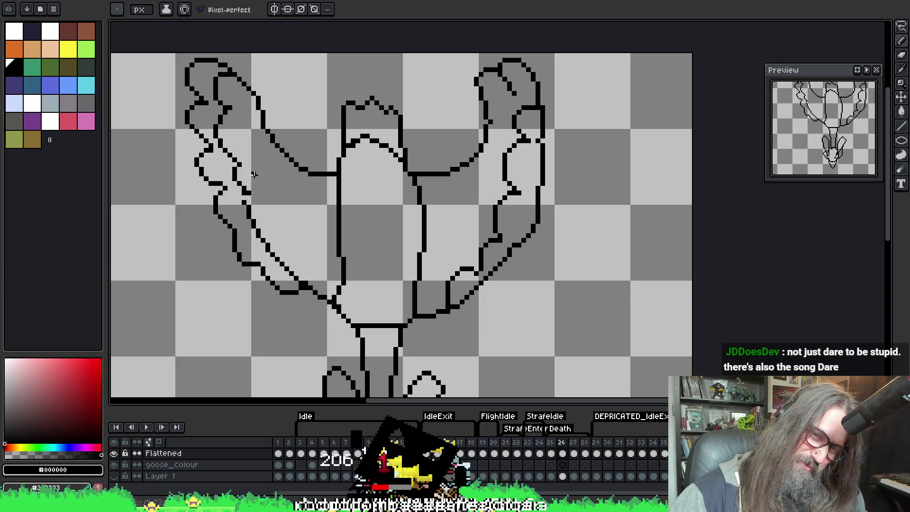
left_click_drag(239, 167, 230, 184)
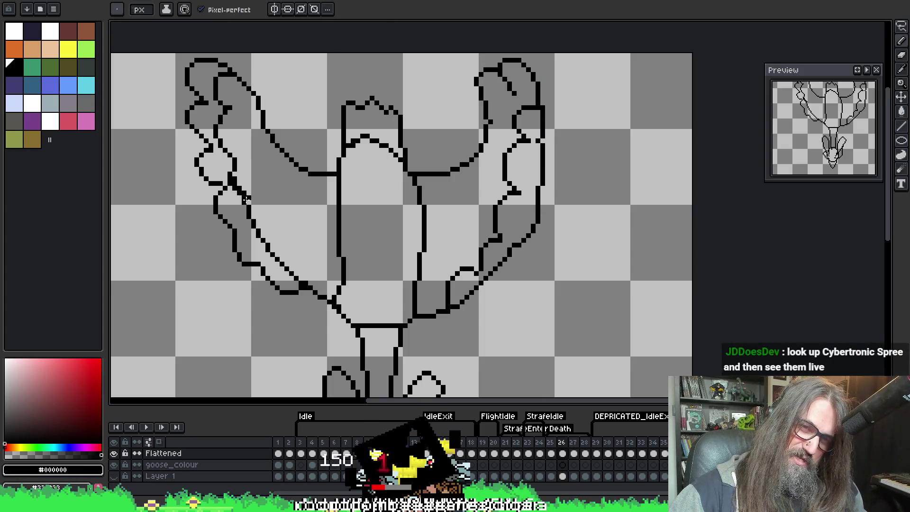
Draw a new feather edge down the left wing with a short line across it.
key("b")
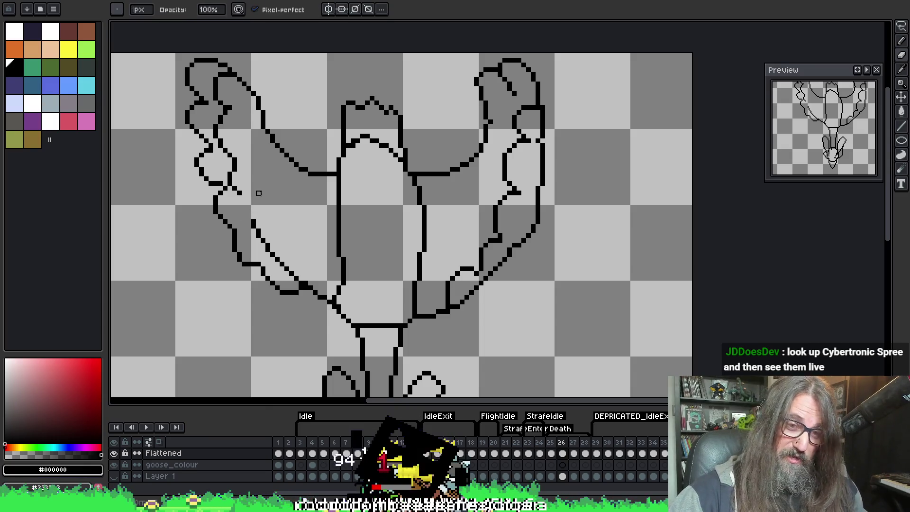
key("e")
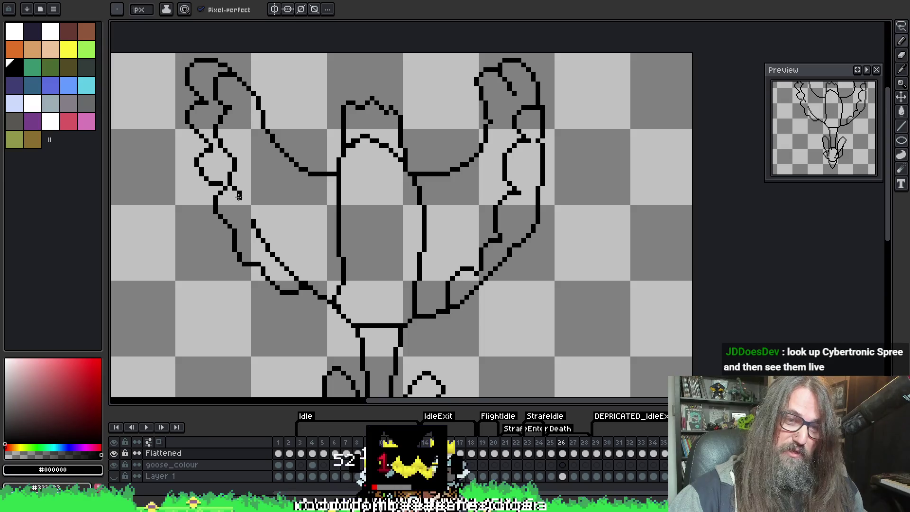
key("ctrl")
mouse_move(237, 193)
left_mouse_down()
mouse_move(238, 208)
mouse_move(251, 226)
mouse_move(256, 219)
mouse_move(278, 259)
left_mouse_up()
key("e")
Draw the next feather edge down to the wing's lower edge, then bring the browser into view.
key("e")
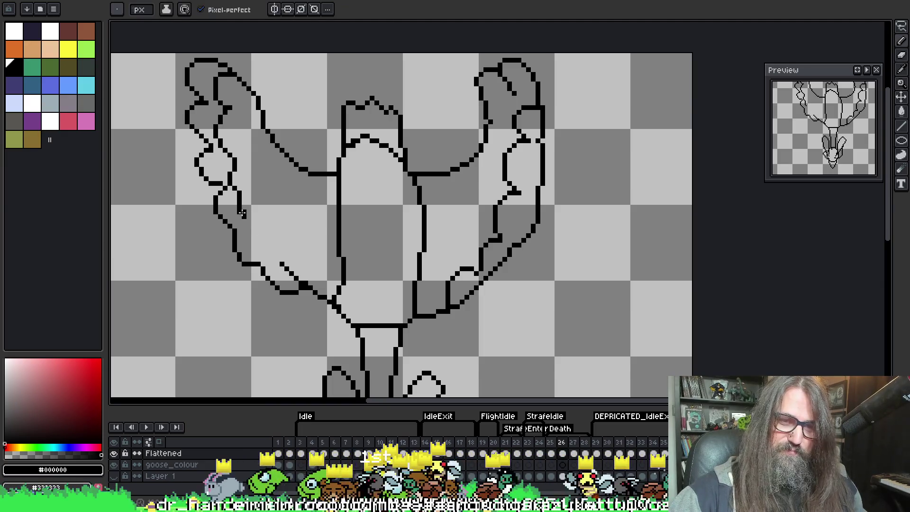
left_click_drag(242, 213, 264, 226)
key("e")
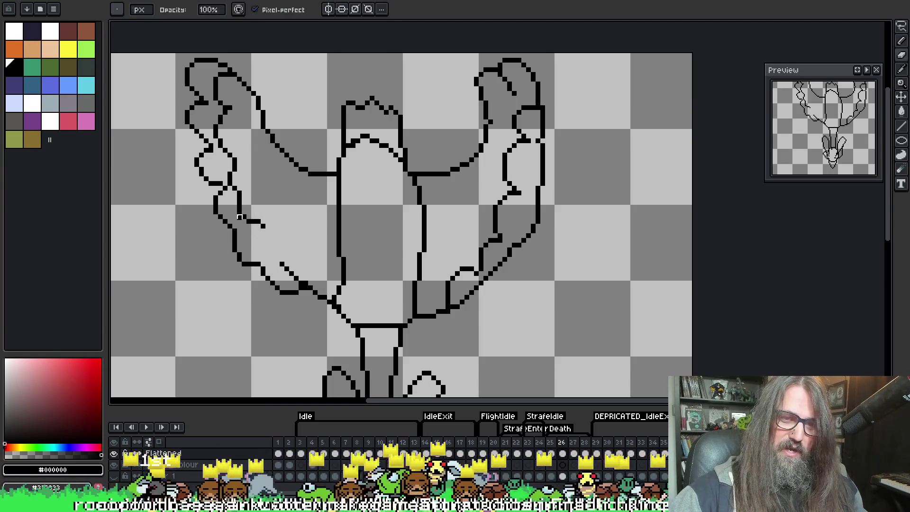
key("e")
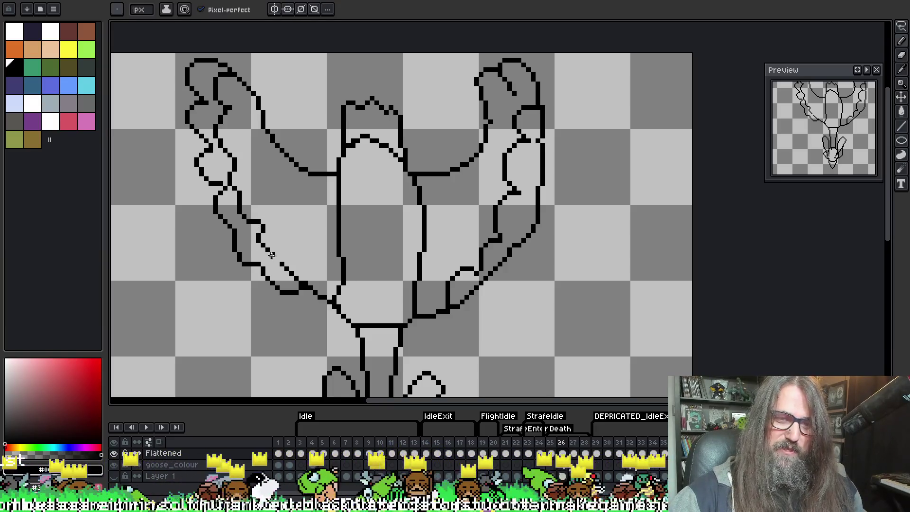
mouse_move(261, 225)
left_mouse_down()
mouse_move(264, 245)
mouse_move(290, 265)
left_mouse_up()
key("b")
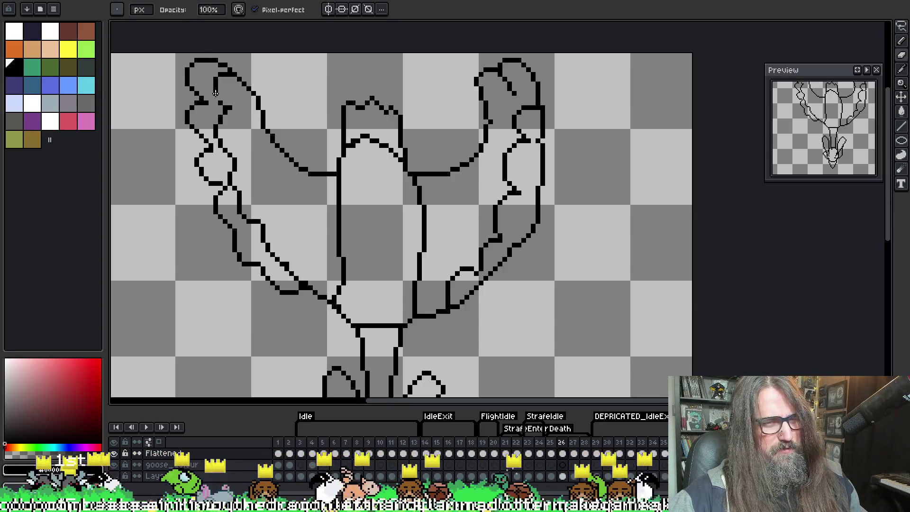
key("e")
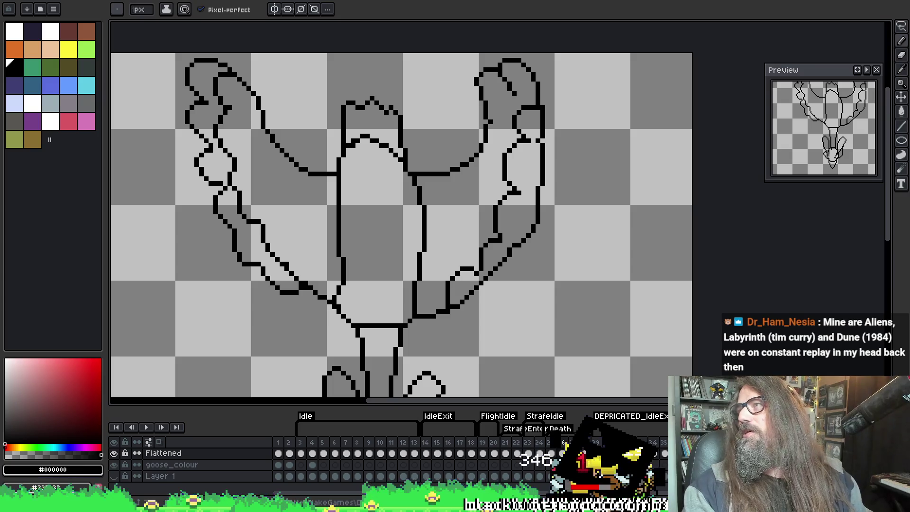
mouse_move(907, 232)
left_mouse_down()
mouse_move(853, 232)
mouse_move(498, 46)
mouse_move(296, 26)
mouse_move(306, 19)
left_mouse_up()
scroll(322, 313, "down", 1)
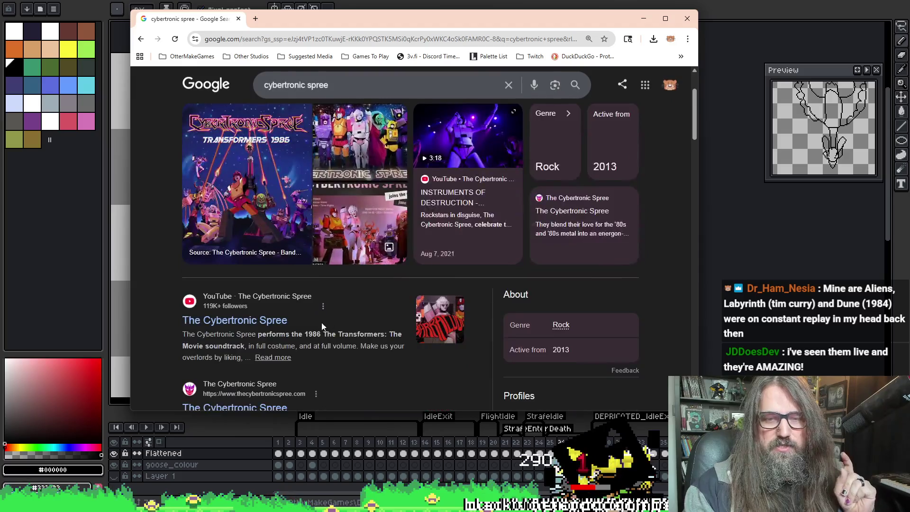
scroll(324, 300, "up", 1)
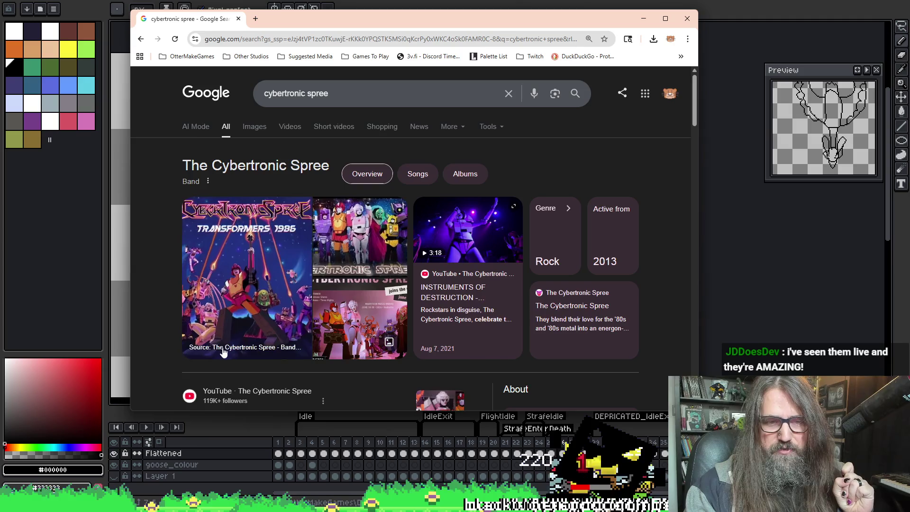
scroll(320, 235, "down", 3)
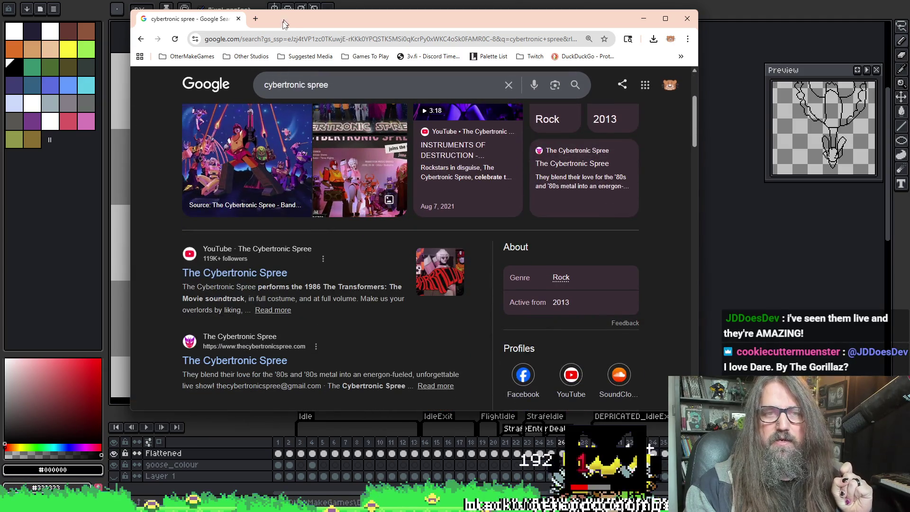
key("super+Down")
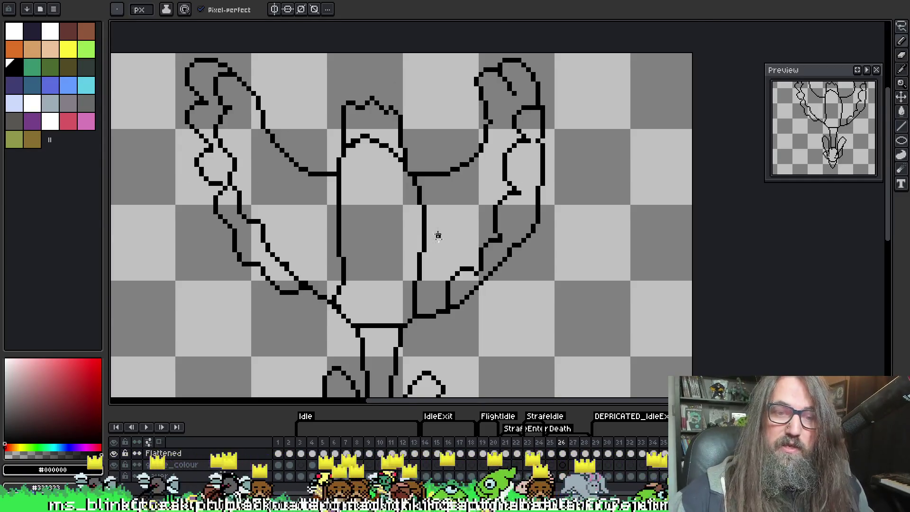
Zoom out and step through the animation frames, settling on frame 25 with wings swept up.
scroll(436, 239, "up", 1)
scroll(449, 152, "down", 1)
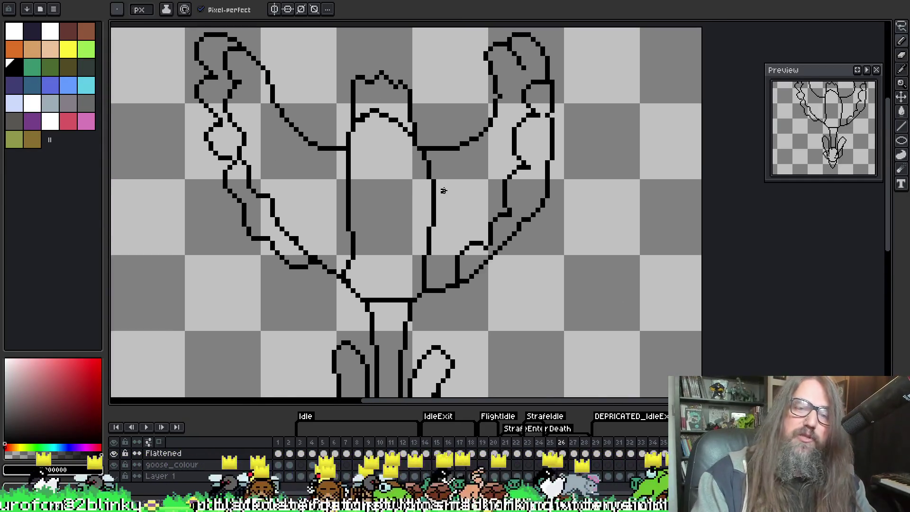
scroll(443, 190, "down", 1)
key("comma")
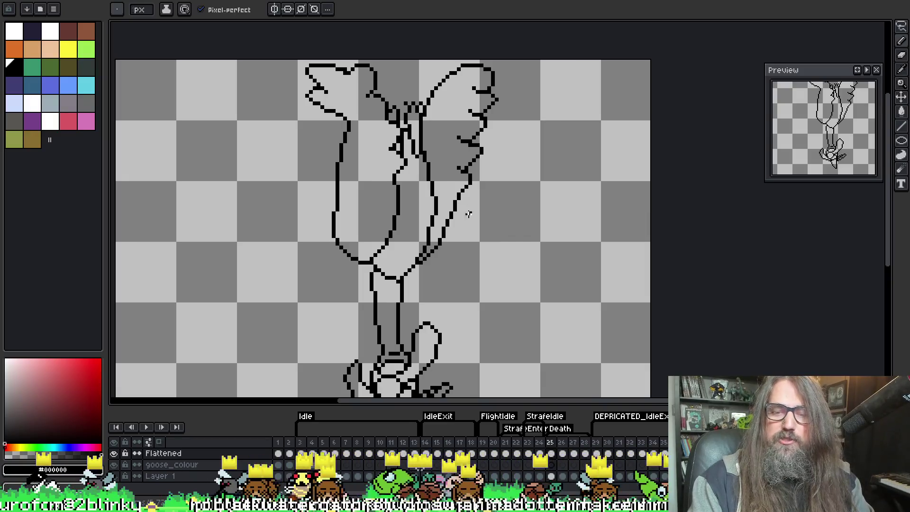
key("period")
key("comma")
key("period")
key("period")
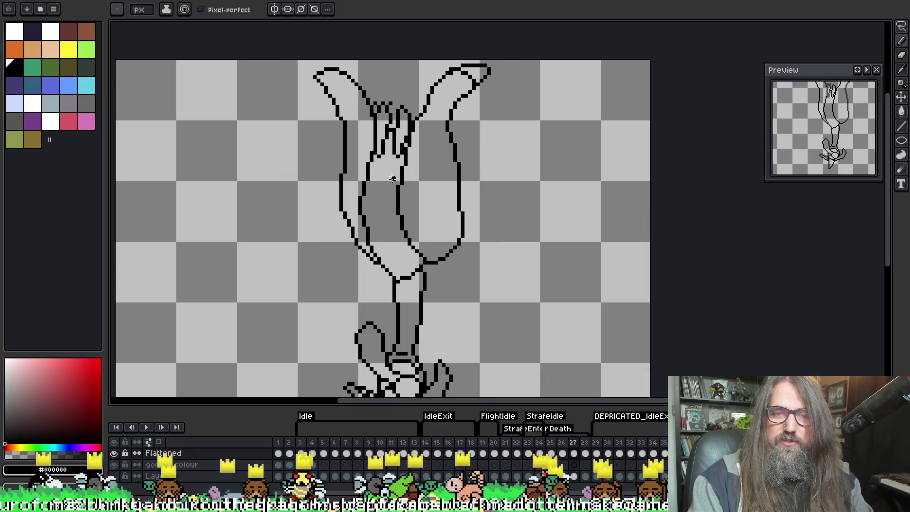
key("comma")
key("comma")
key("comma")
key("period")
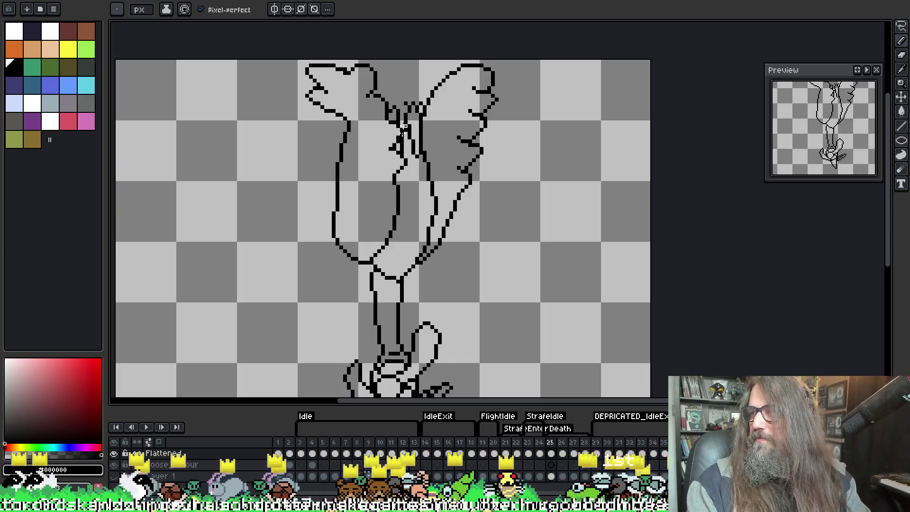
scroll(391, 254, "up", 1)
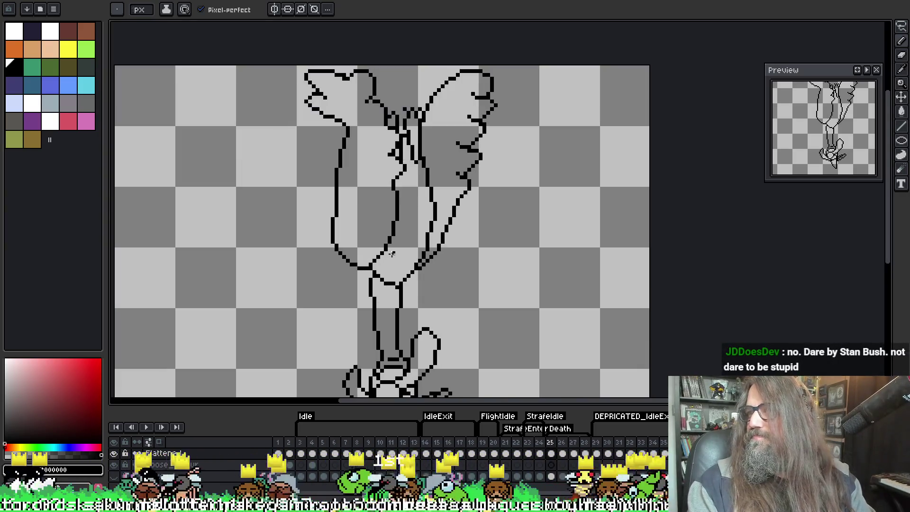
scroll(361, 243, "down", 3)
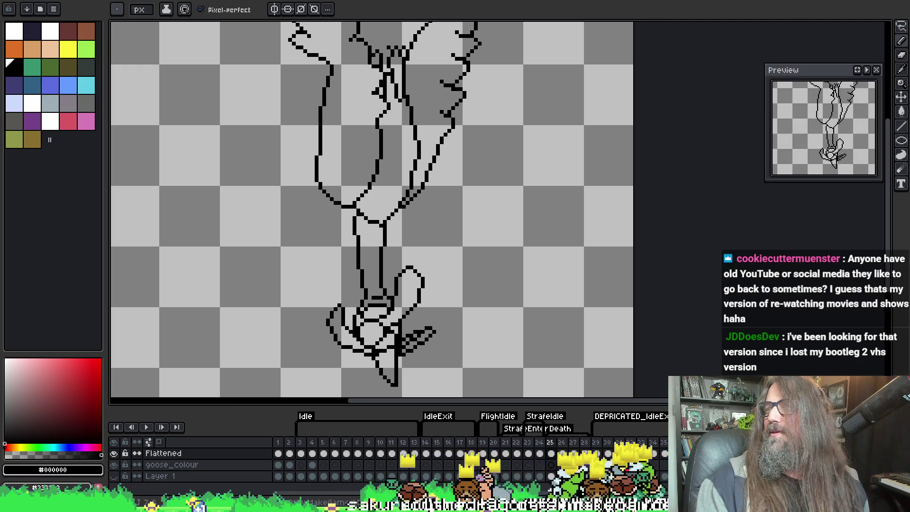
key("alt+Tab")
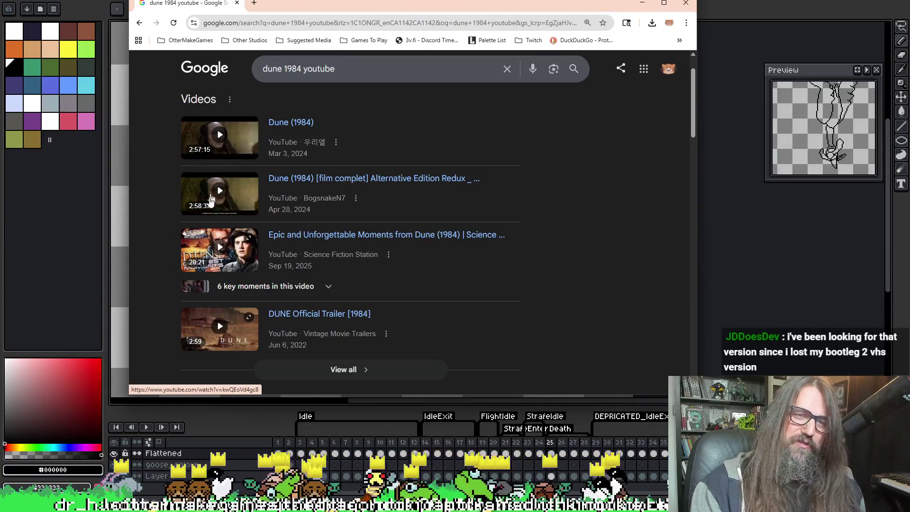
Browse the Dune results and refine the search to 'dune 1984 youtube 4 hours'.
scroll(237, 269, "down", 1)
scroll(237, 269, "down", 3)
scroll(332, 284, "down", 3)
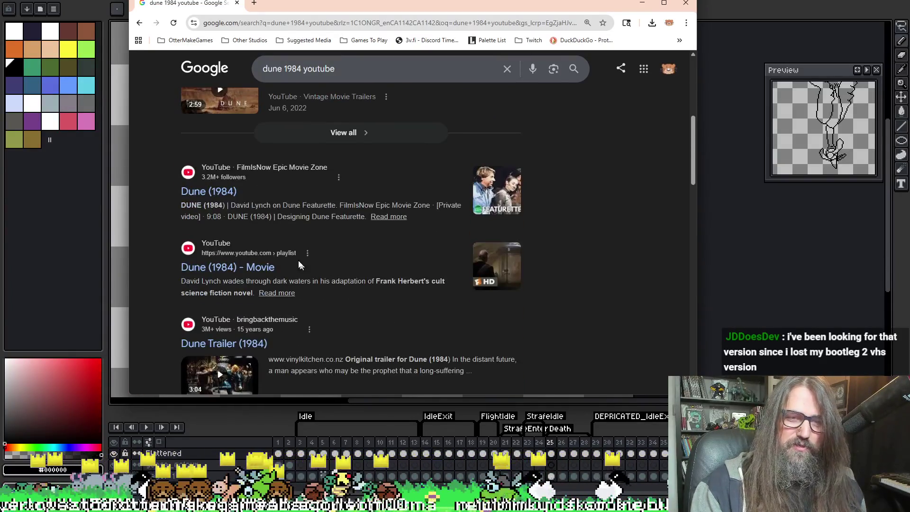
scroll(308, 199, "up", 1)
scroll(309, 199, "up", 5)
left_click(359, 81)
type("4")
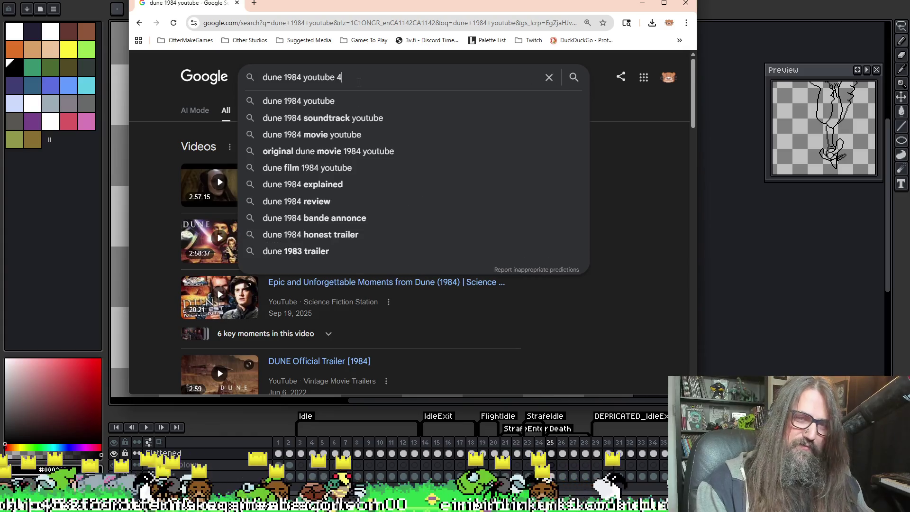
type(" hours")
key("Return")
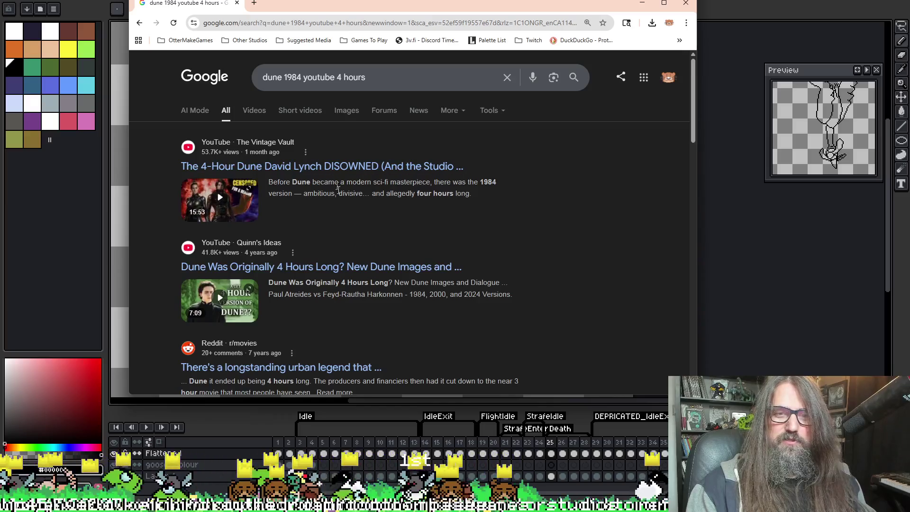
Scroll through the refined results, then close the browser window.
scroll(349, 203, "down", 1)
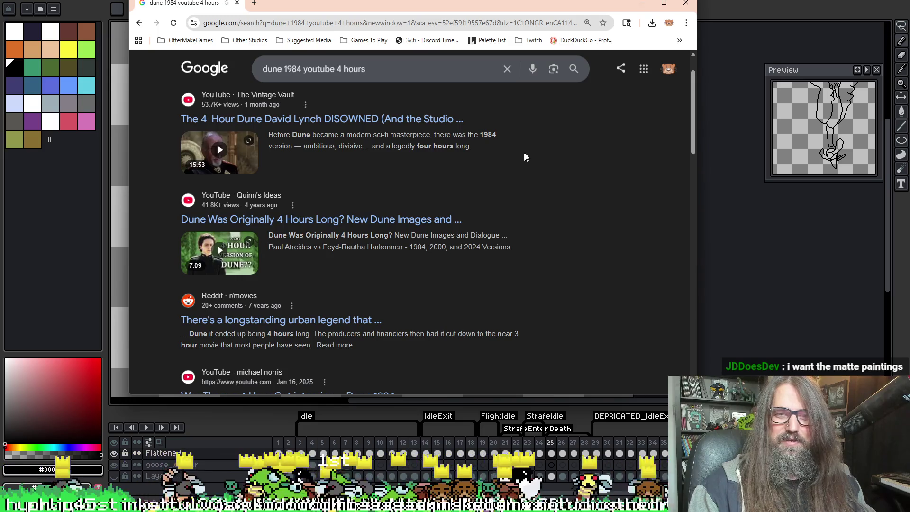
scroll(527, 157, "down", 2)
scroll(488, 302, "down", 2)
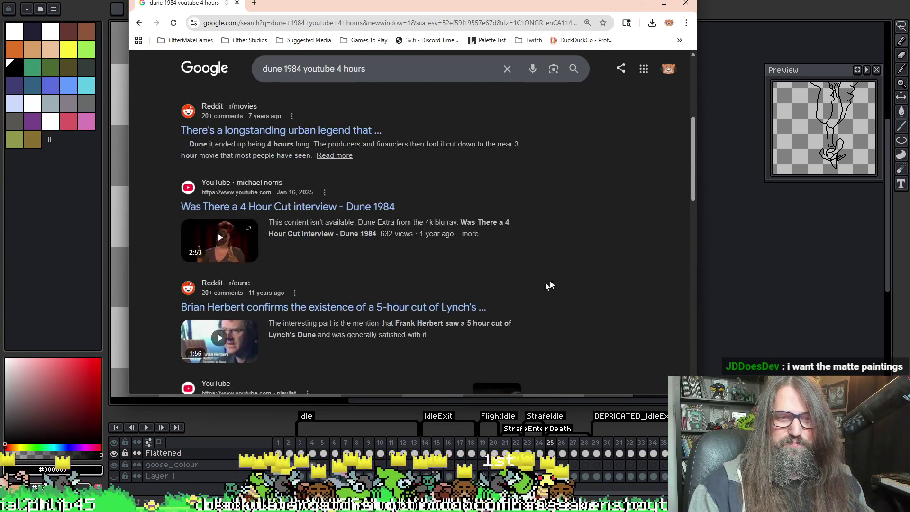
scroll(543, 286, "up", 5)
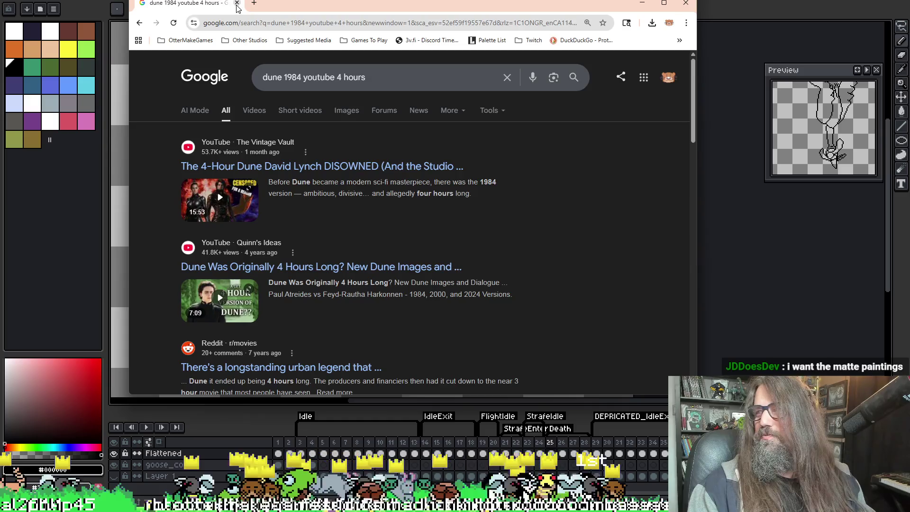
left_click(236, 3)
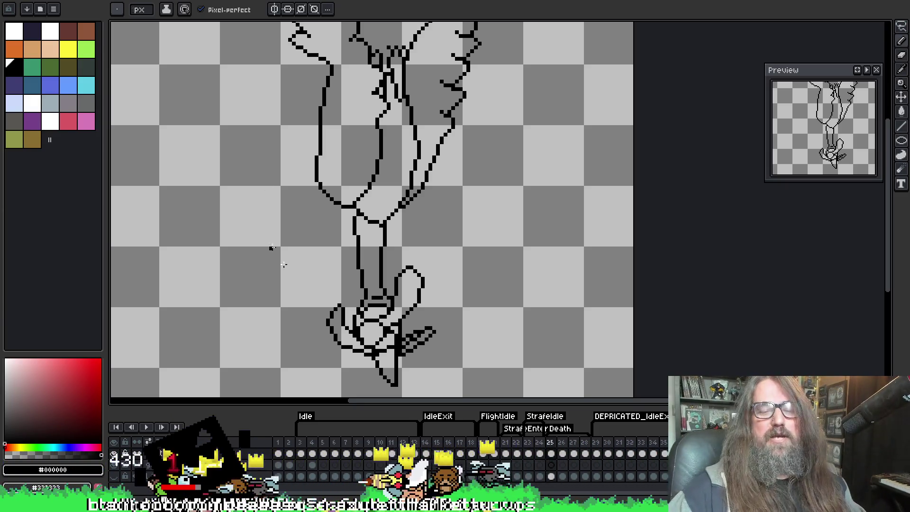
Flip between frames 25, 26 and 27 to compare wing poses, then sketch a right wing tip extension.
scroll(455, 197, "up", 3)
scroll(467, 186, "down", 1)
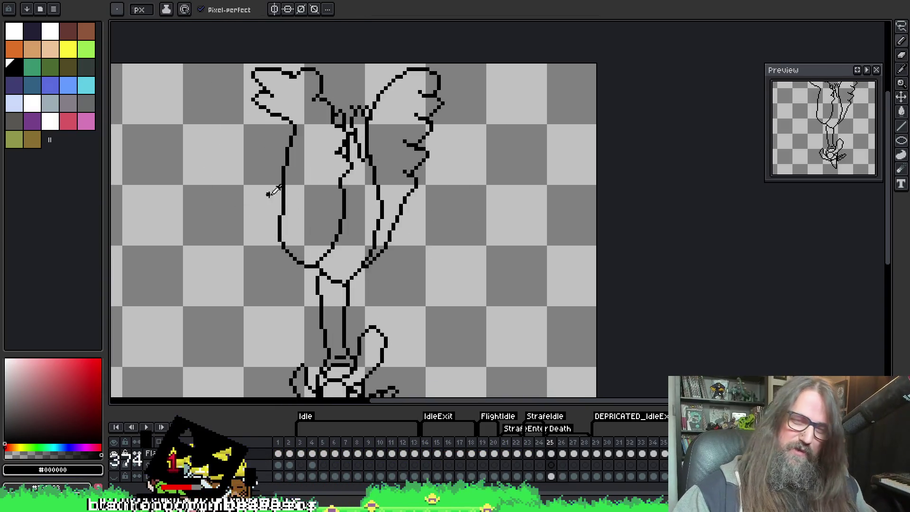
key("i")
key("b")
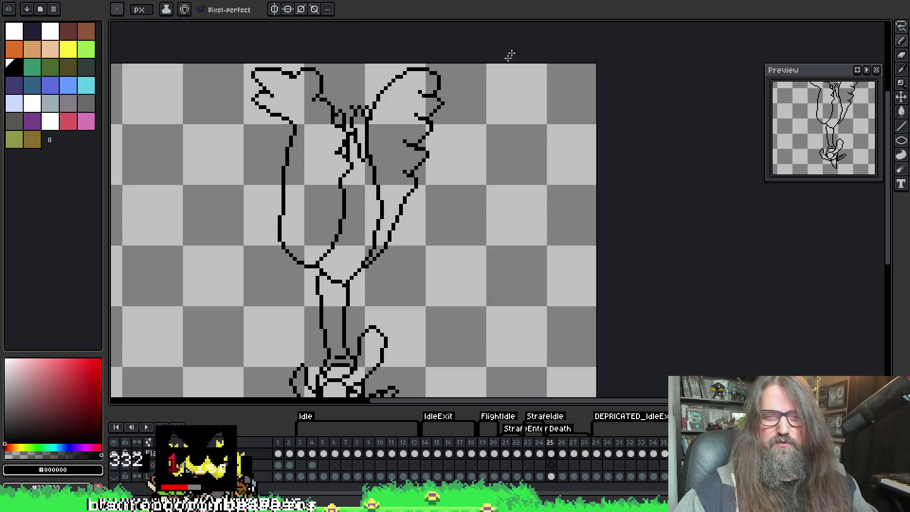
key("period")
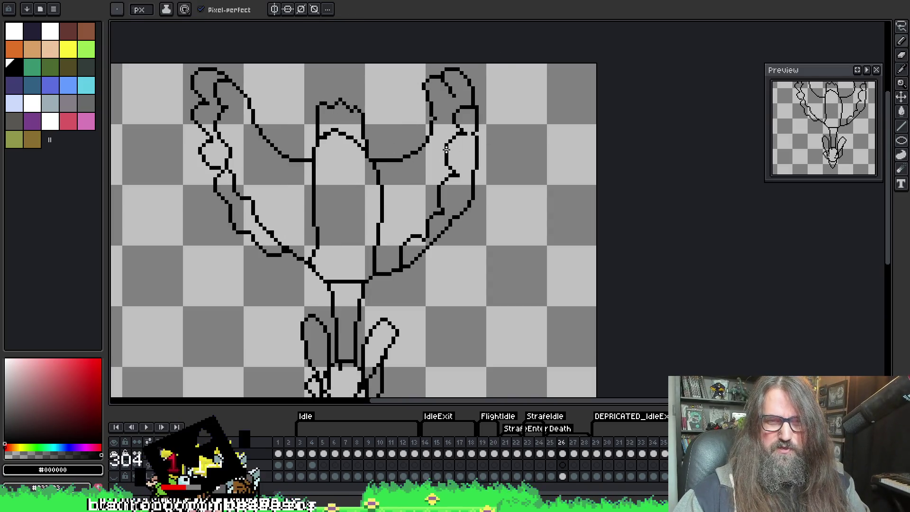
key("period")
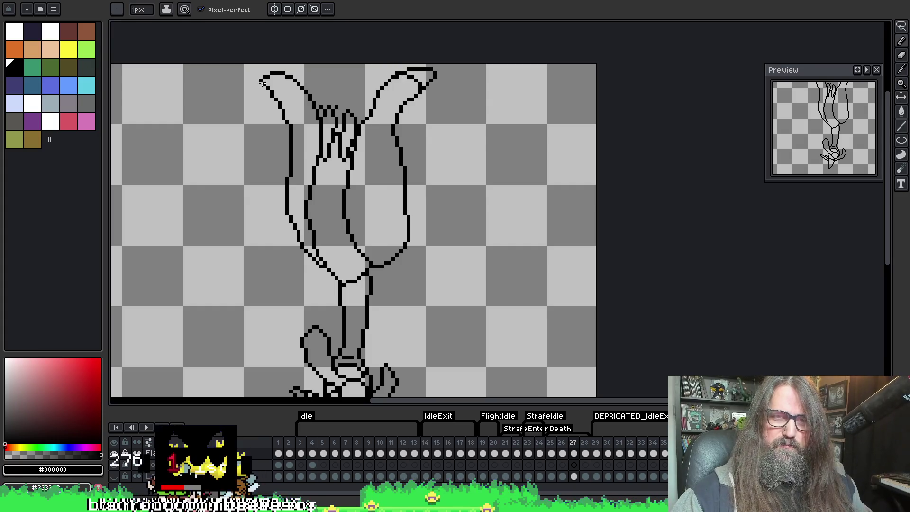
key("comma")
key("period")
key("comma")
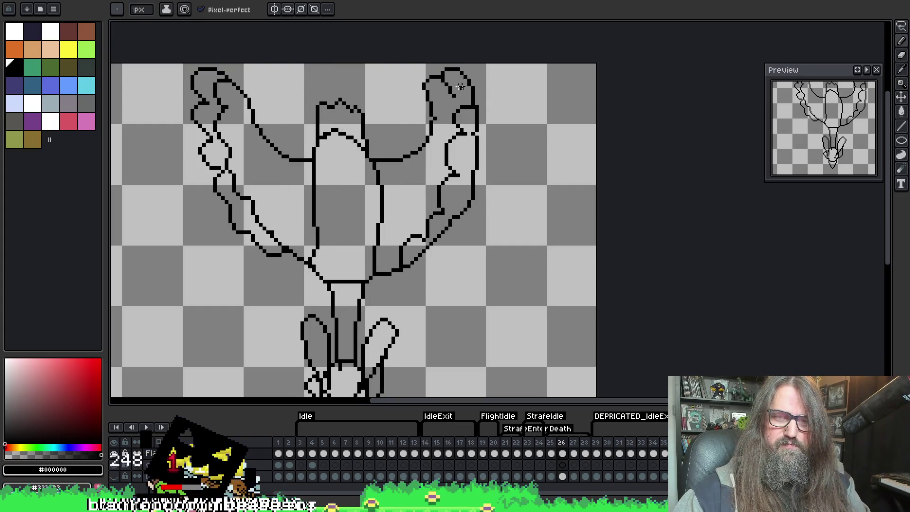
key("period")
mouse_move(441, 70)
left_mouse_down()
mouse_move(452, 85)
mouse_move(432, 94)
mouse_move(442, 116)
mouse_move(416, 127)
mouse_move(408, 156)
mouse_move(428, 192)
mouse_move(424, 218)
left_mouse_up()
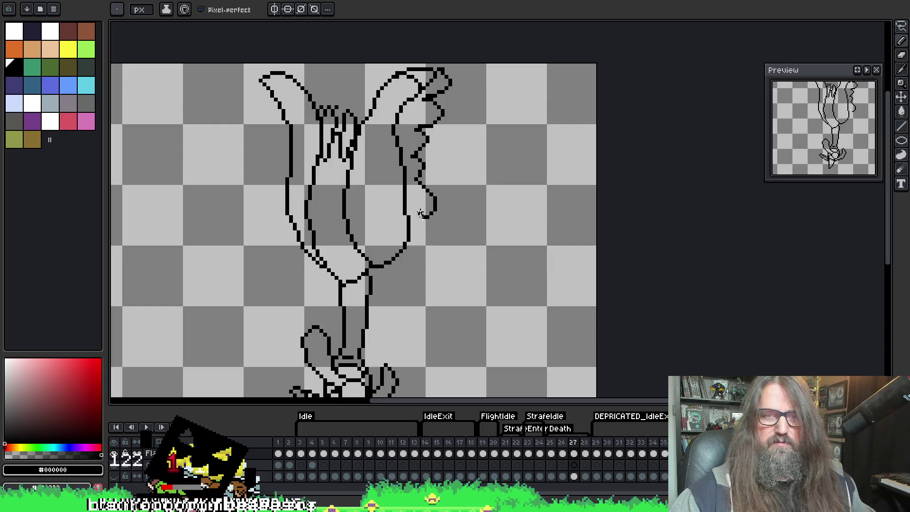
Try redrawing the top outline of the right wing tip, undoing the unwanted strokes.
key("ctrl+z")
key("ctrl+z")
key("ctrl+z")
left_click_drag(418, 64, 429, 71)
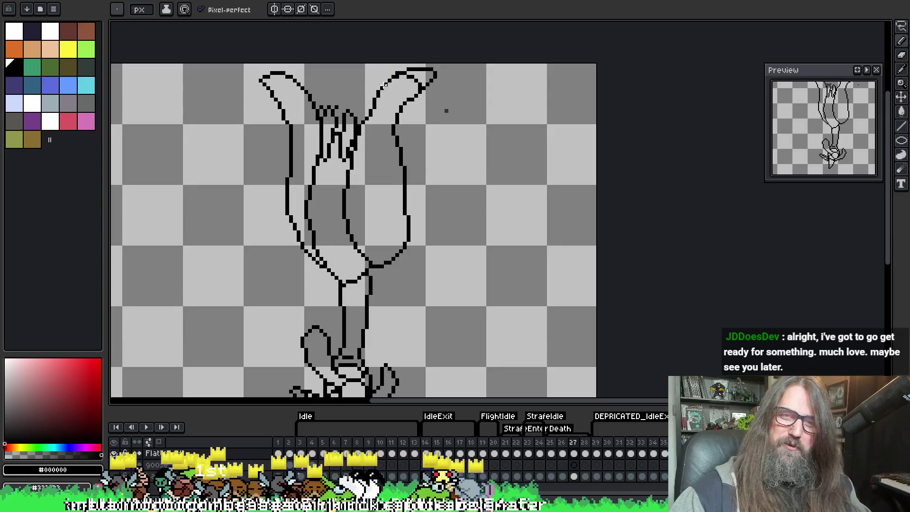
key("b")
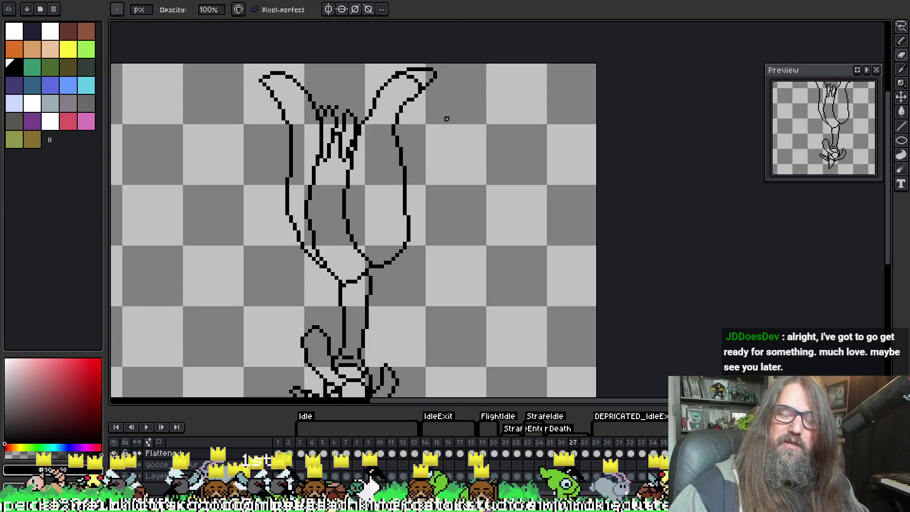
key("e")
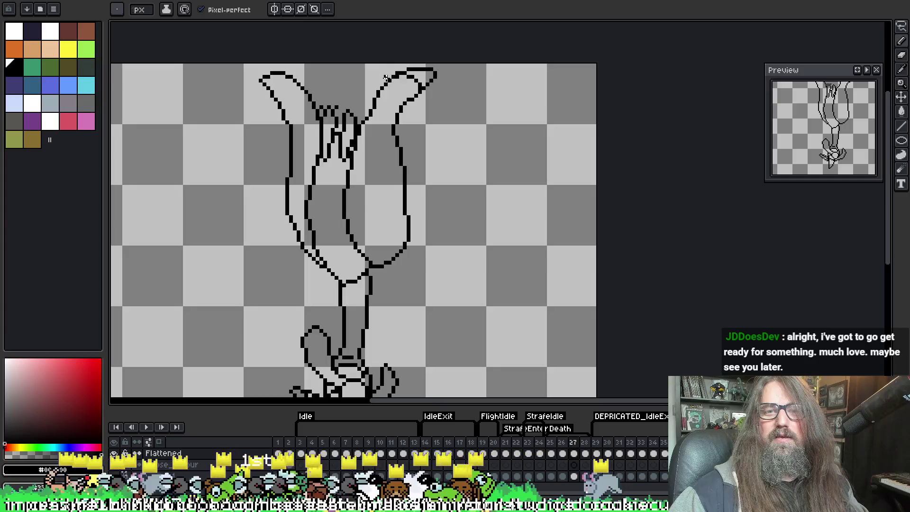
mouse_move(416, 68)
left_mouse_down()
mouse_move(442, 78)
mouse_move(419, 107)
left_mouse_up()
key("ctrl+z")
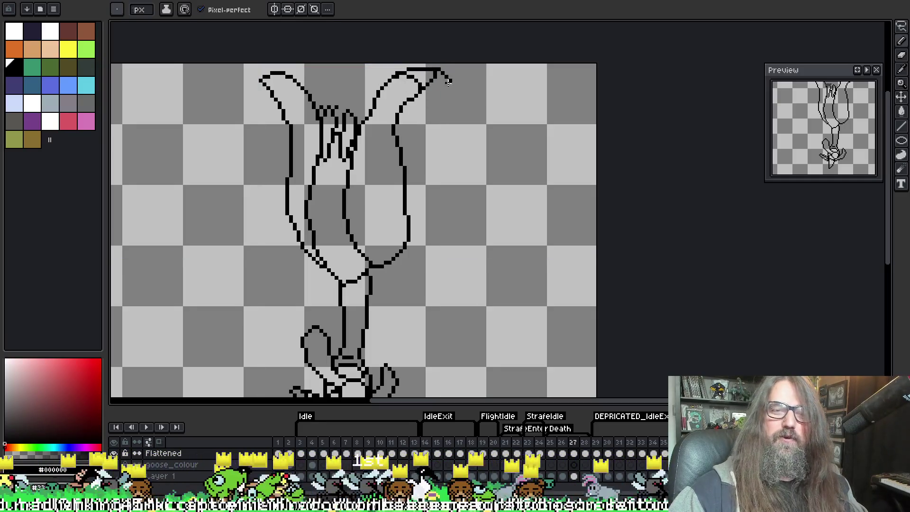
key("ctrl+z")
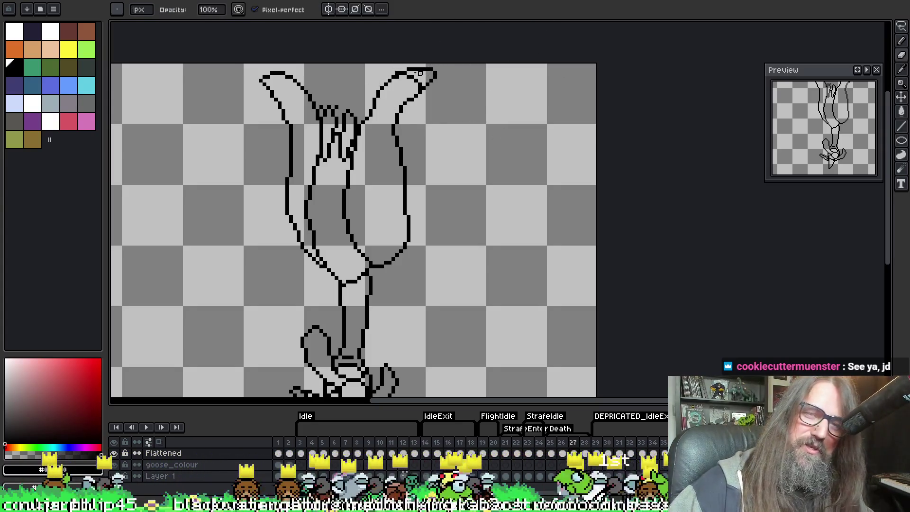
Sample the black outline colour and extend the right wing tip outline rightward and downward.
left_click(389, 92, "alt")
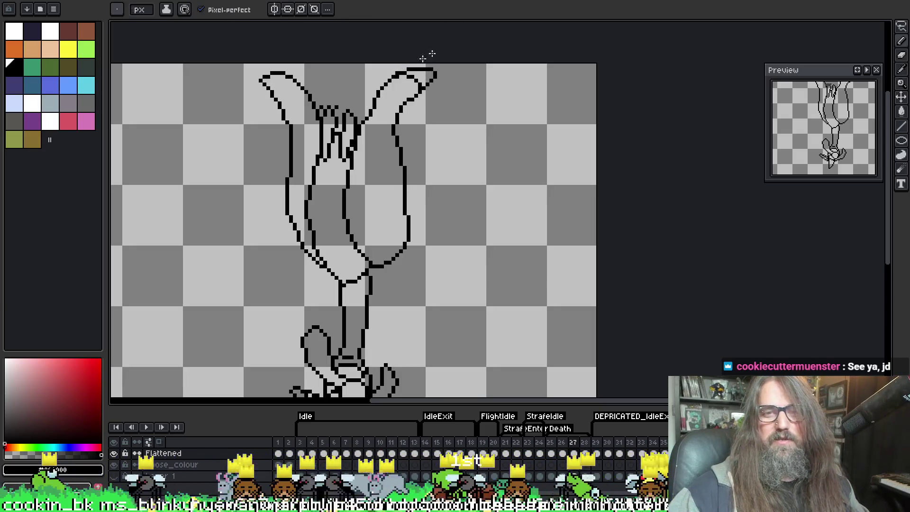
left_click_drag(385, 71, 441, 98)
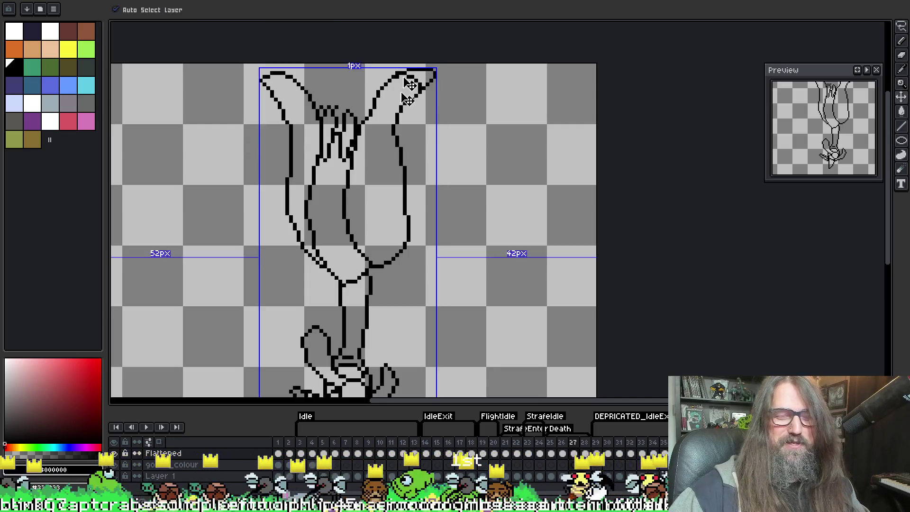
key("ctrl+z")
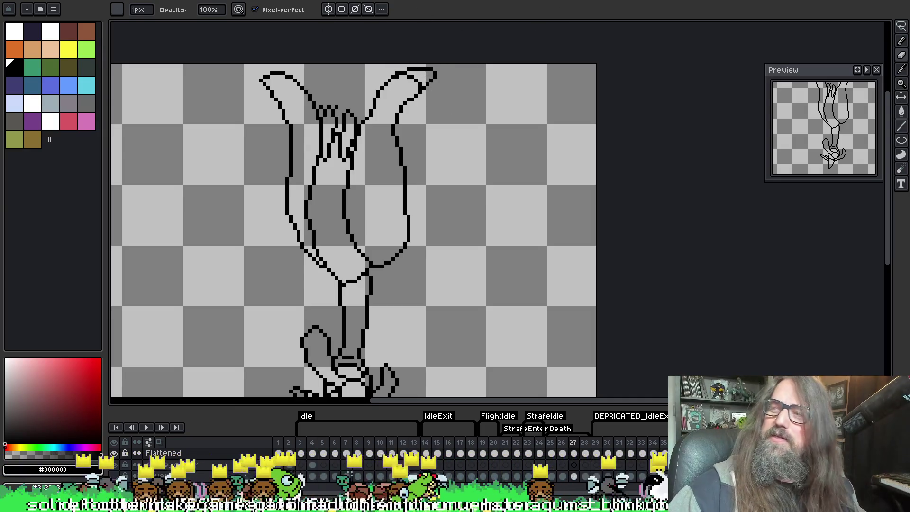
key("i")
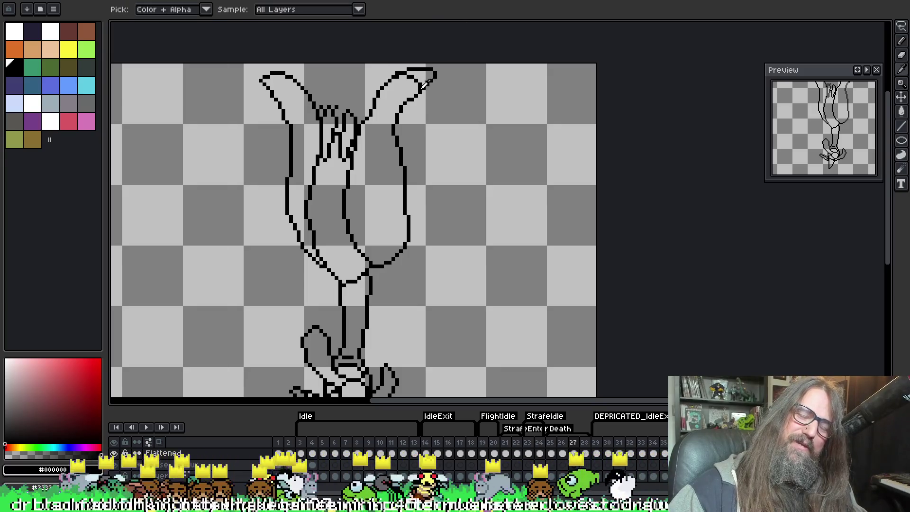
key("b")
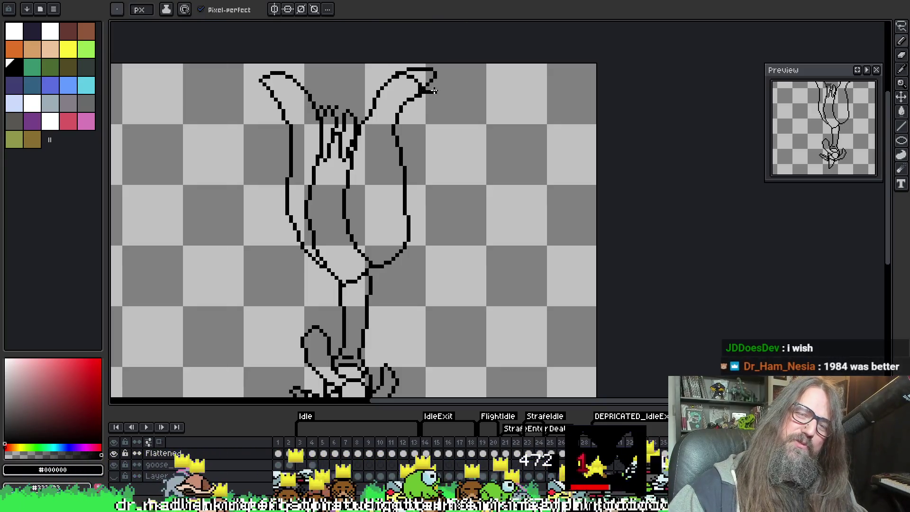
left_click_drag(427, 88, 421, 117)
Undo the failed wing-tip and jagged feather strokes on the right wing.
key("ctrl+z")
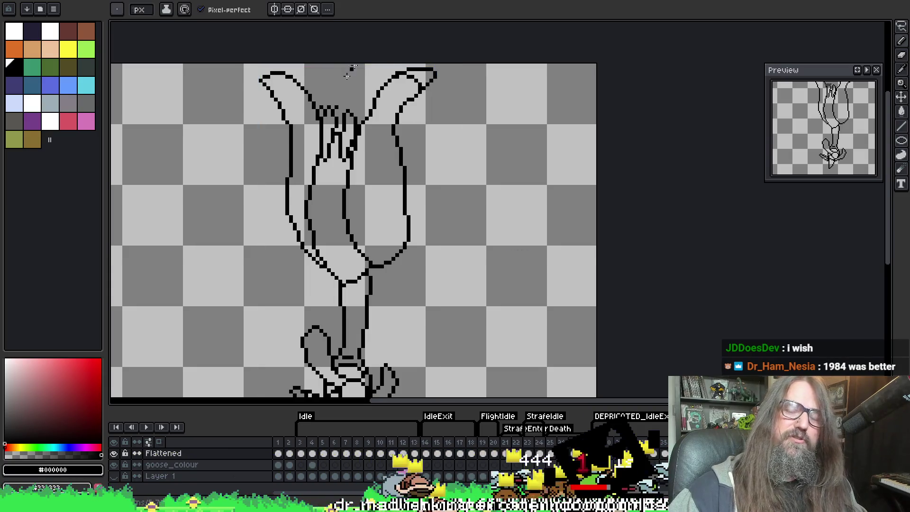
key("i")
key("b")
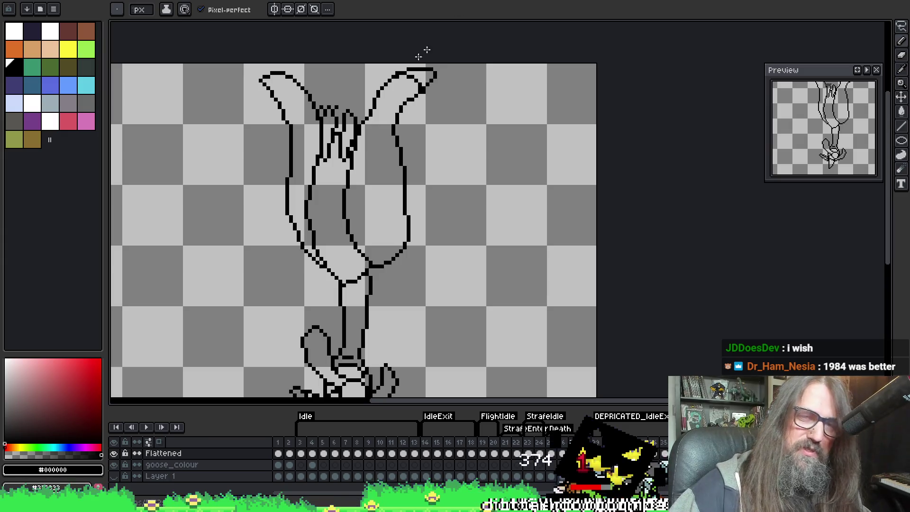
key("e")
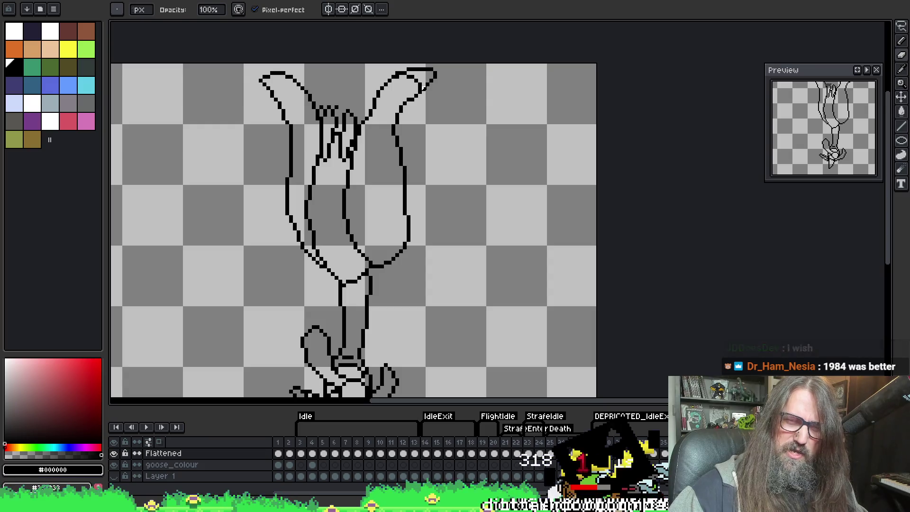
key("b")
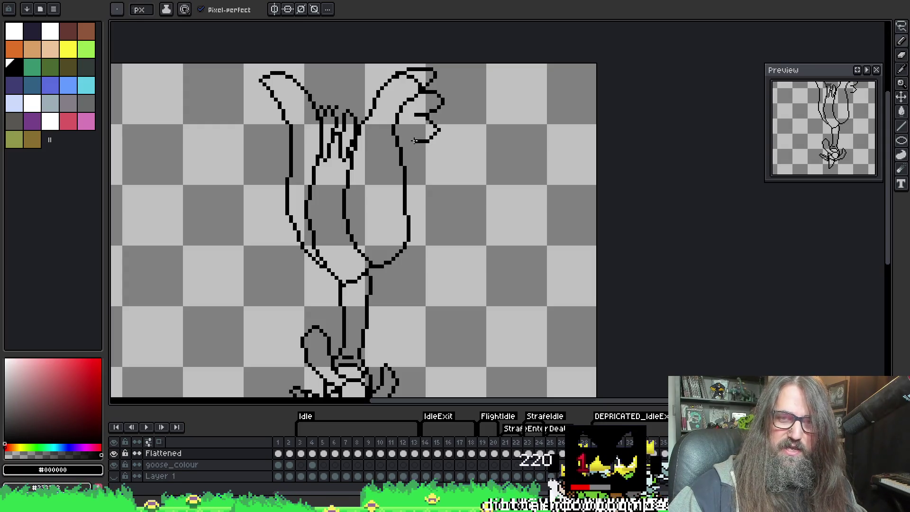
key("ctrl+z")
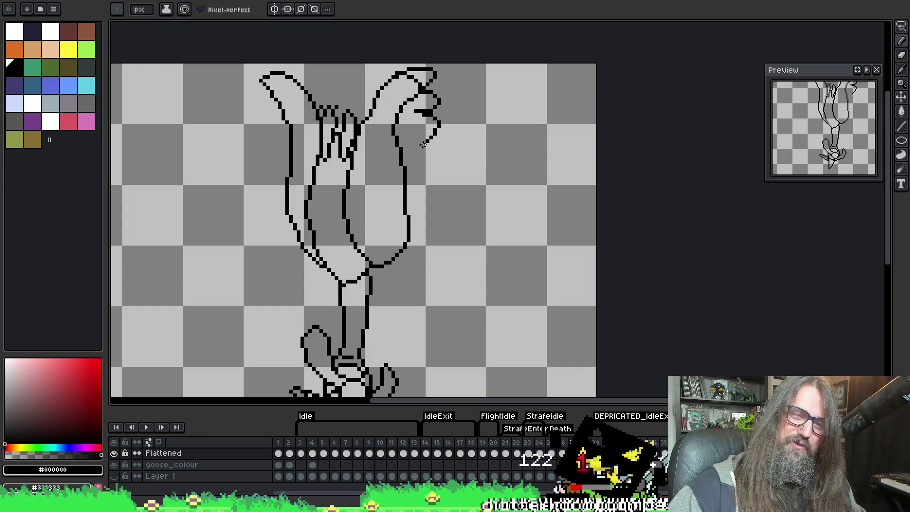
key("ctrl+z")
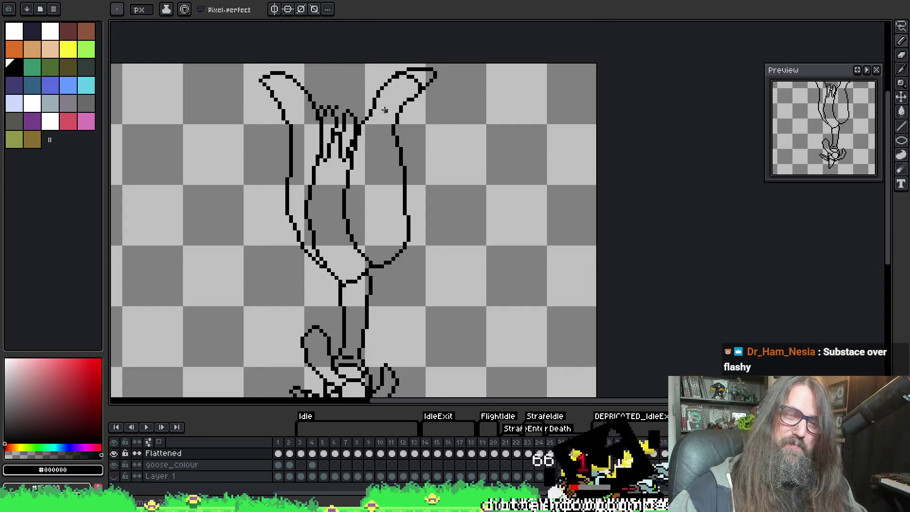
key("i")
key("b")
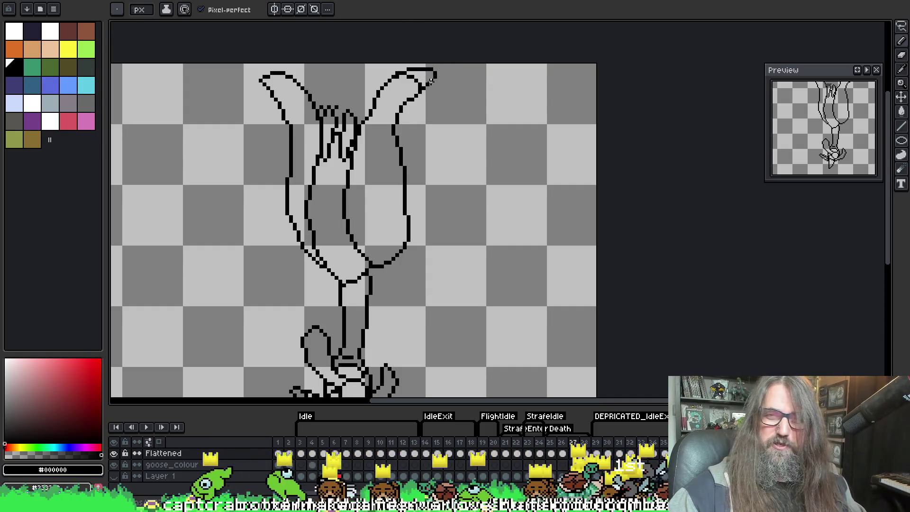
Draw a scalloped feather loop down the right wing and erase the upper inner line.
mouse_move(417, 97)
left_mouse_down()
mouse_move(438, 87)
mouse_move(434, 105)
mouse_move(421, 108)
mouse_move(436, 122)
mouse_move(415, 141)
mouse_move(437, 162)
mouse_move(424, 179)
mouse_move(428, 227)
mouse_move(409, 238)
left_mouse_up()
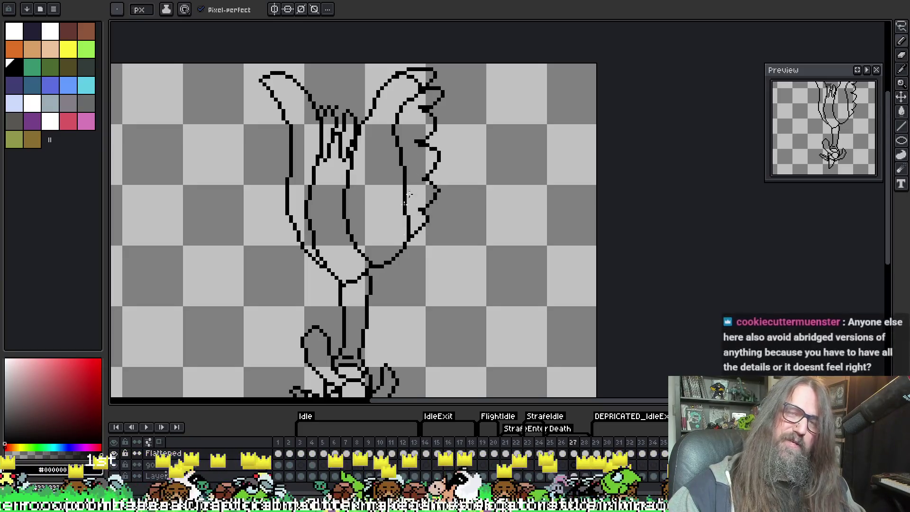
mouse_move(413, 102)
left_mouse_down()
mouse_move(398, 124)
mouse_move(401, 160)
mouse_move(405, 108)
mouse_move(393, 152)
mouse_move(404, 198)
left_mouse_up()
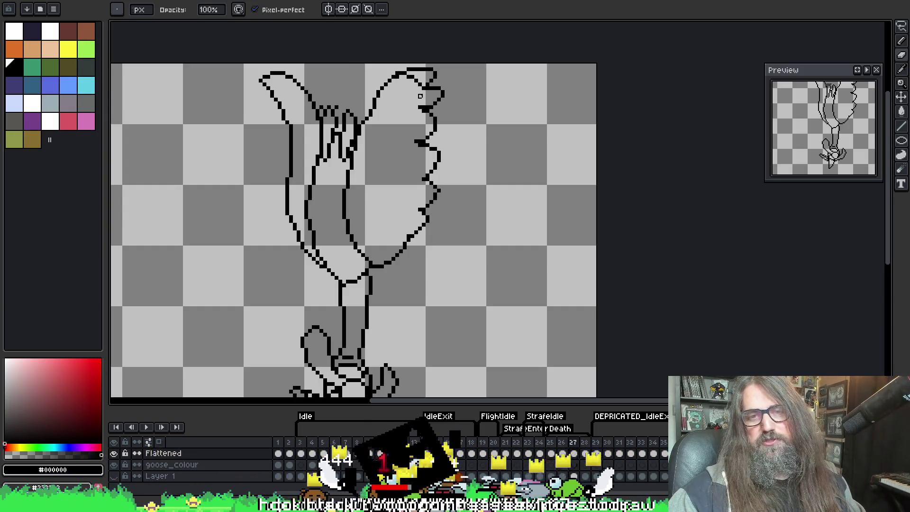
Draw a jagged inner feather line down the right wing.
key("e")
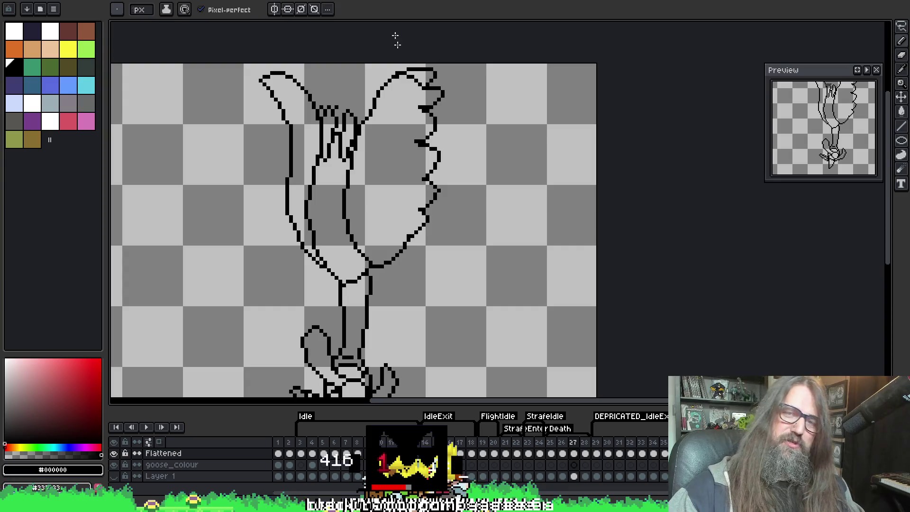
key("b")
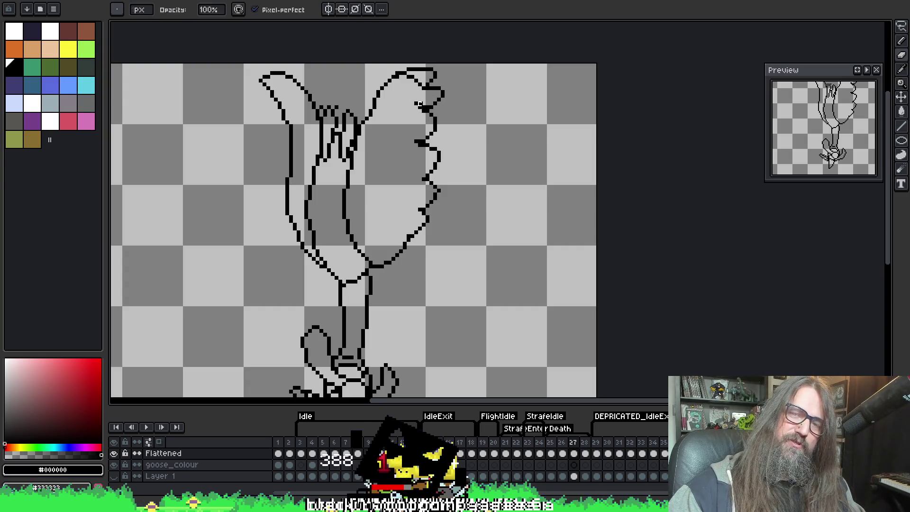
key("e")
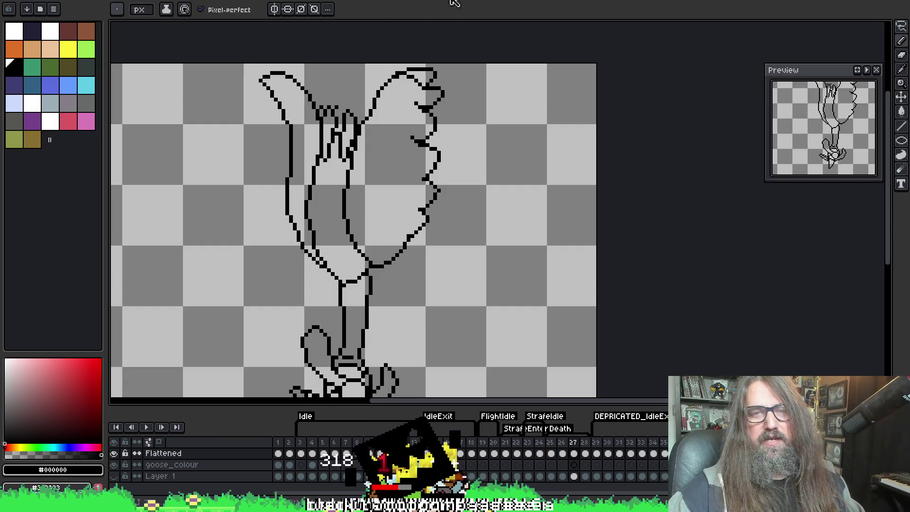
key("b")
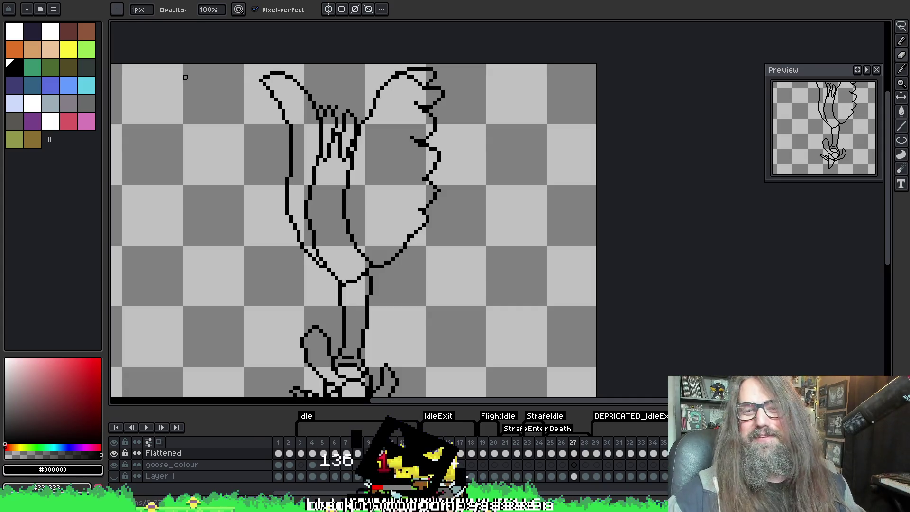
key("i")
key("e")
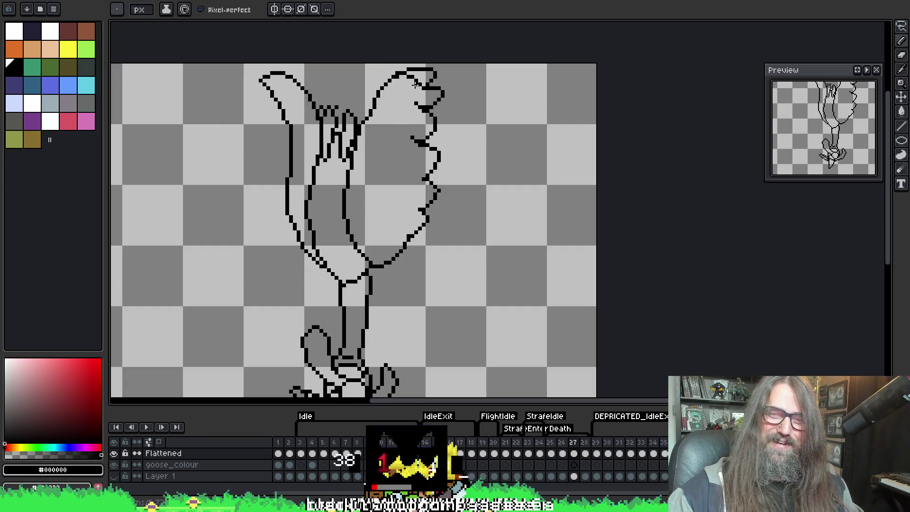
key("b")
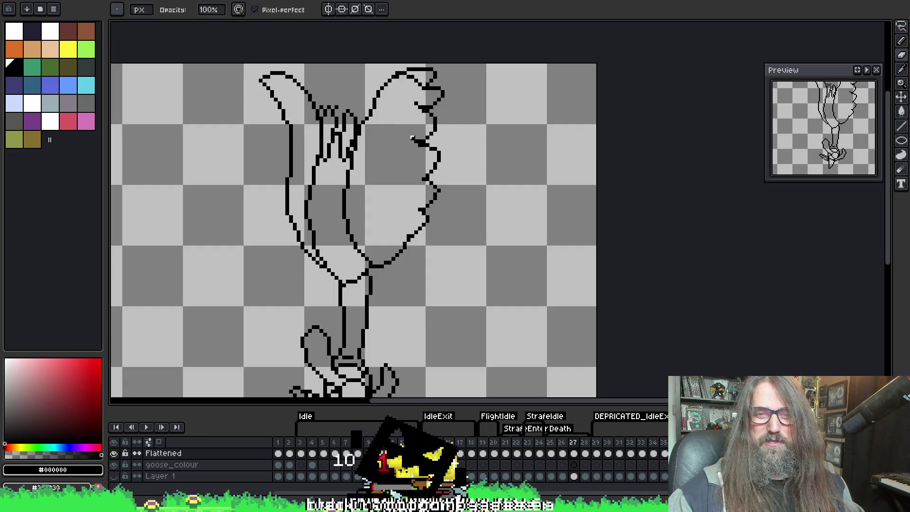
key("e")
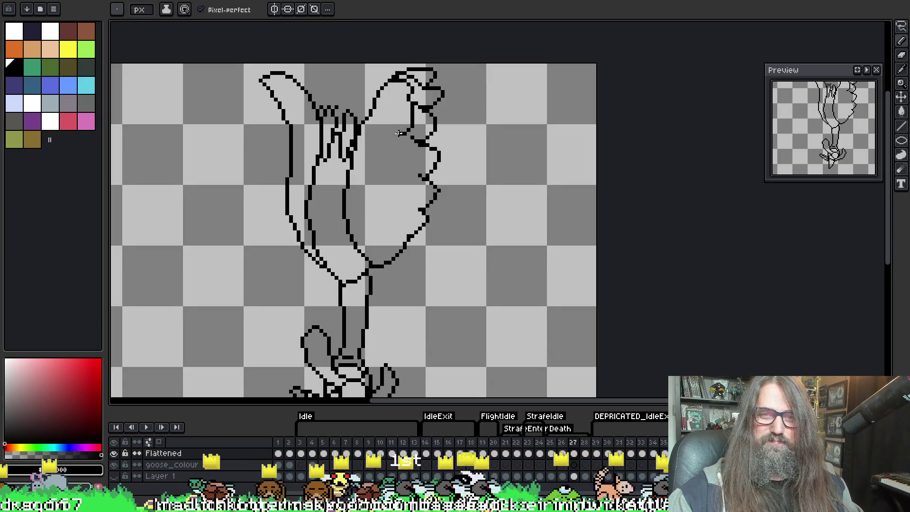
mouse_move(397, 136)
left_mouse_down()
mouse_move(408, 203)
mouse_move(399, 232)
mouse_move(364, 262)
left_mouse_up()
Close the feather outline with a short segment and sample black from the drawing.
key("e")
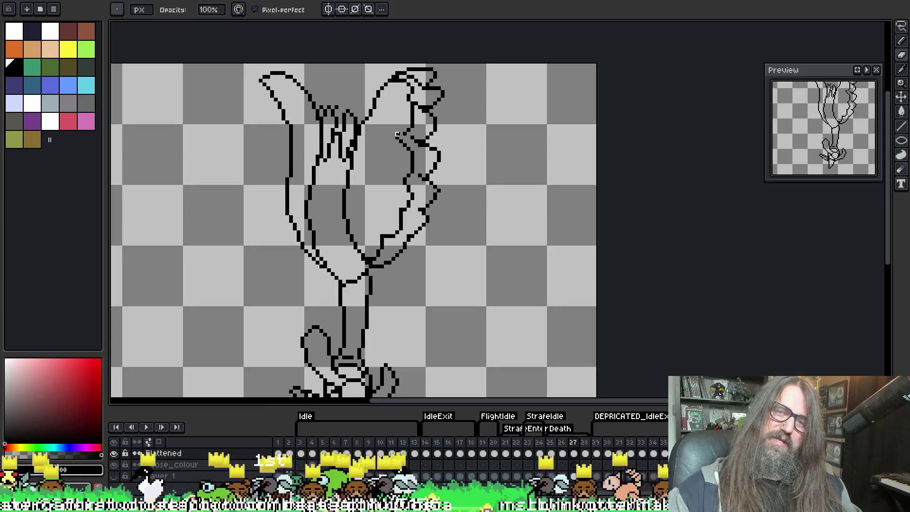
key("b")
left_click_drag(400, 135, 403, 121)
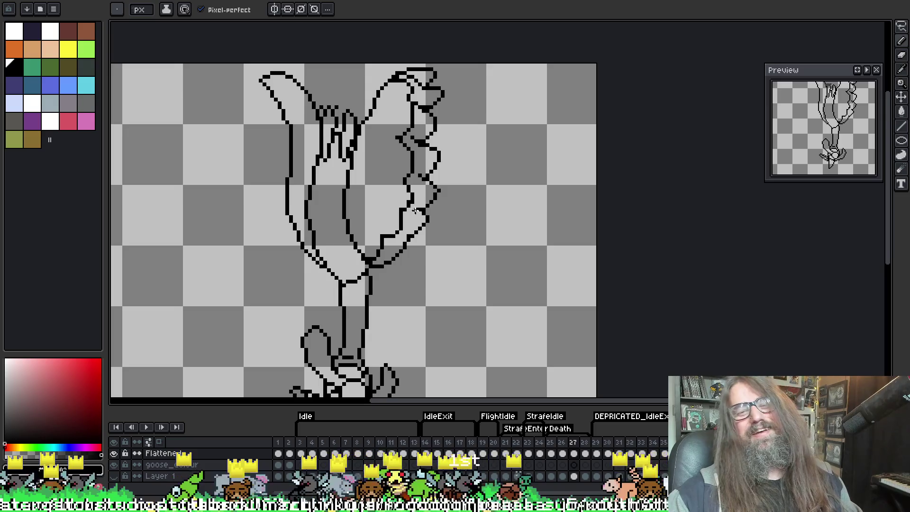
key("e")
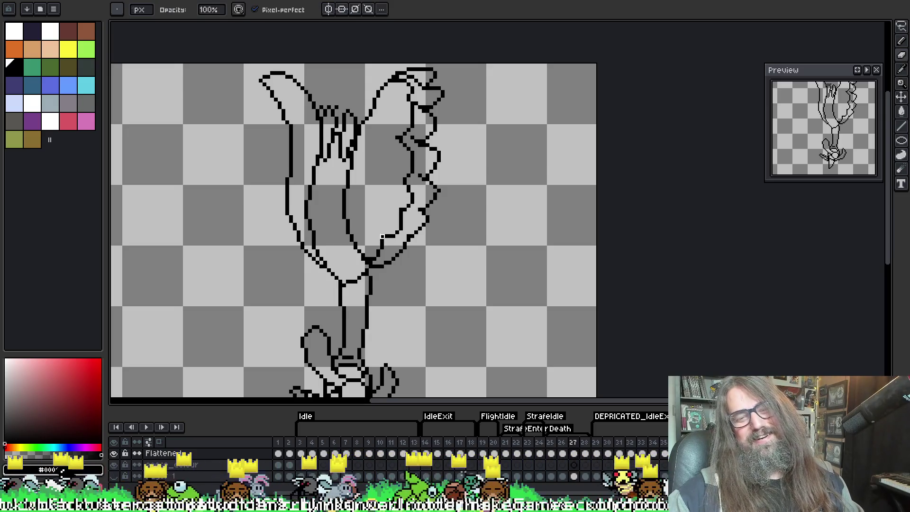
key("i")
left_click(412, 210)
key("b")
key("i")
left_click(404, 211)
key("b")
Shift the view slightly left and review the right wing outlines, switching between pencil and eraser.
key("e")
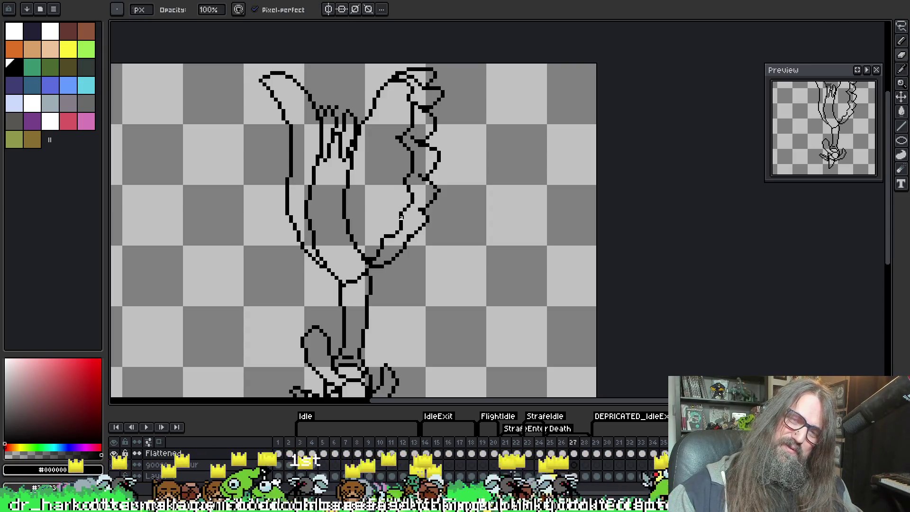
key("b")
key("e")
key("b")
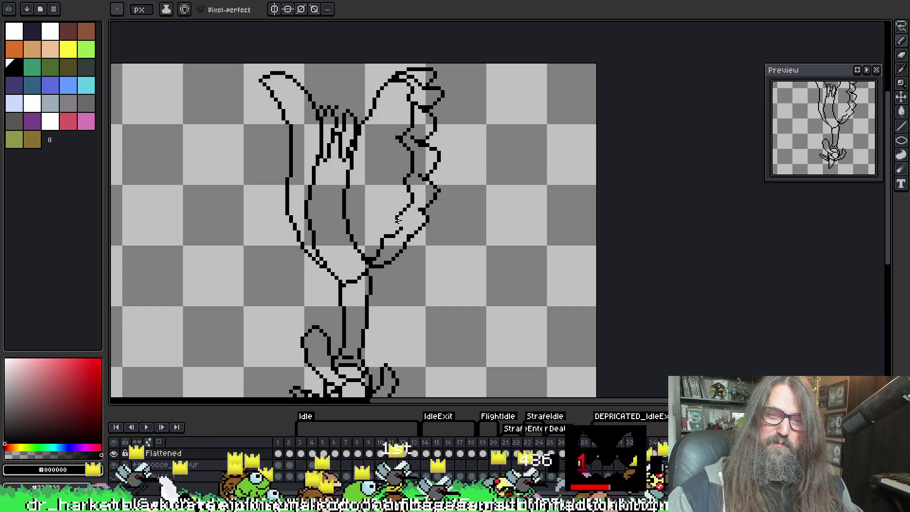
key("e")
key("b")
key("e")
key("b")
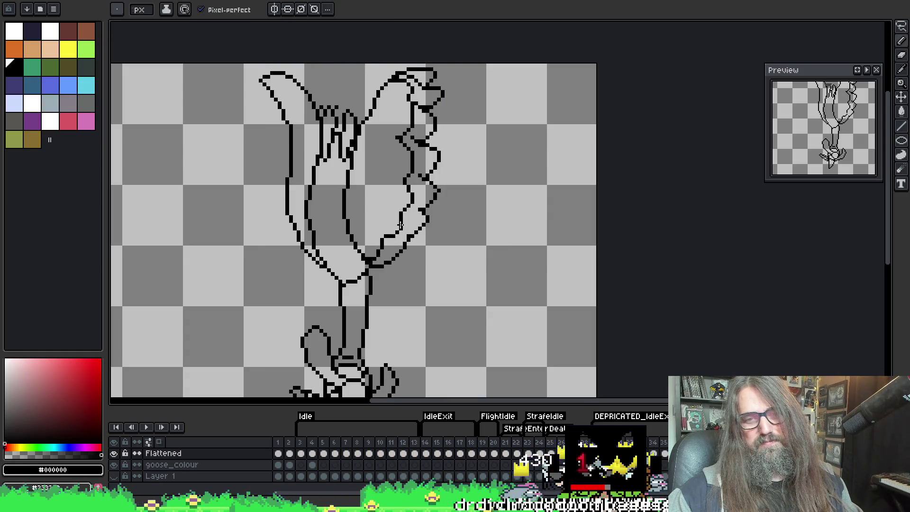
left_click_drag(466, 138, 452, 137)
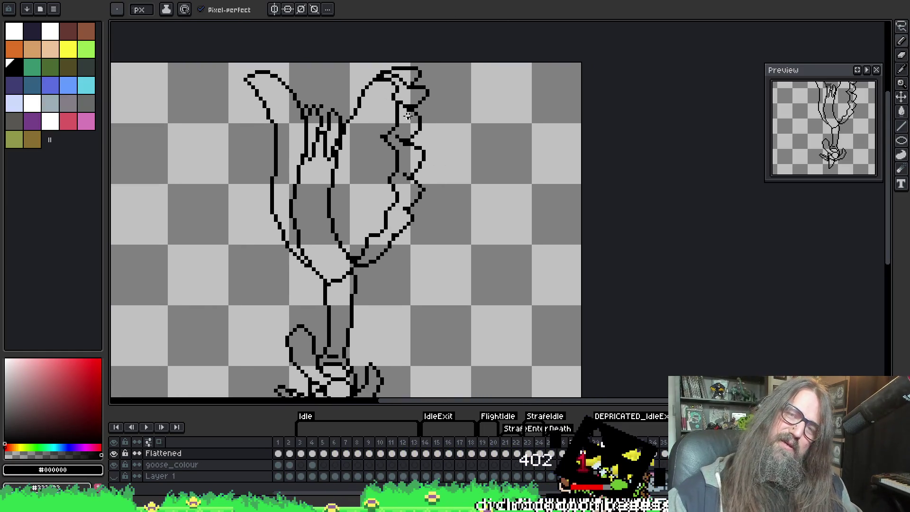
key("e")
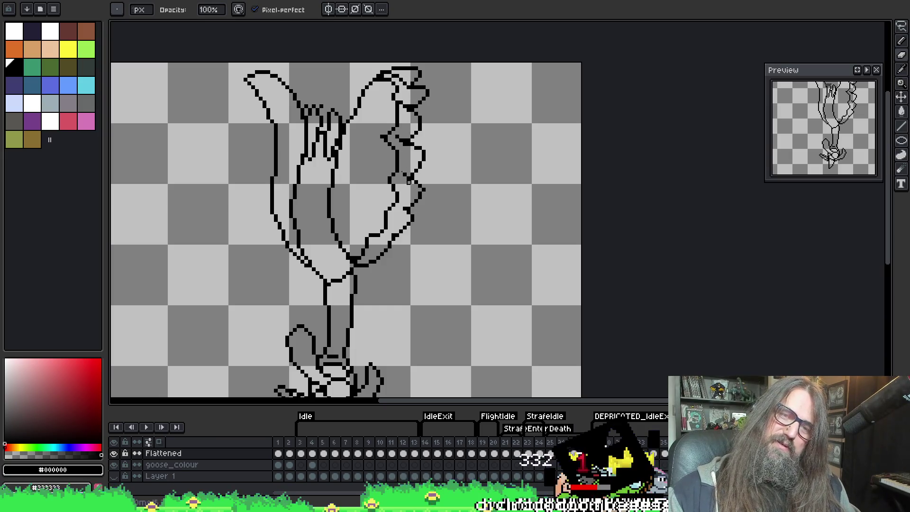
key("i")
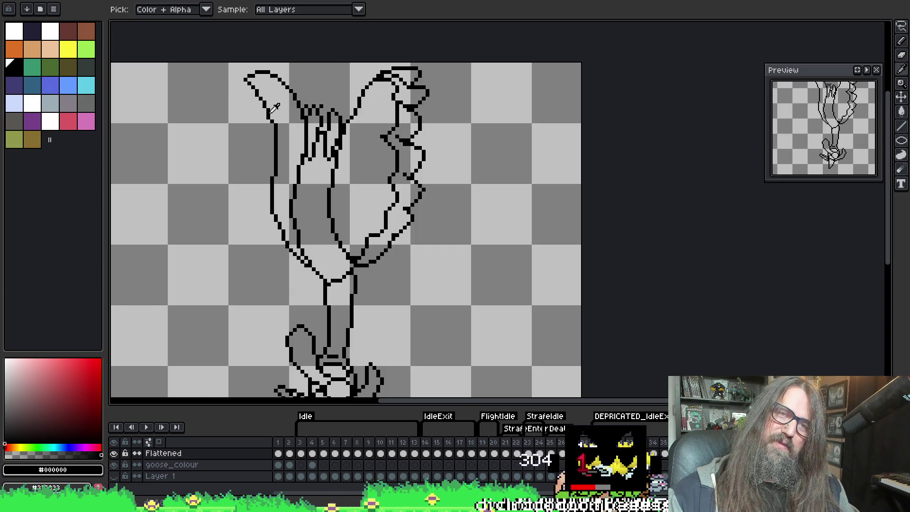
key("b")
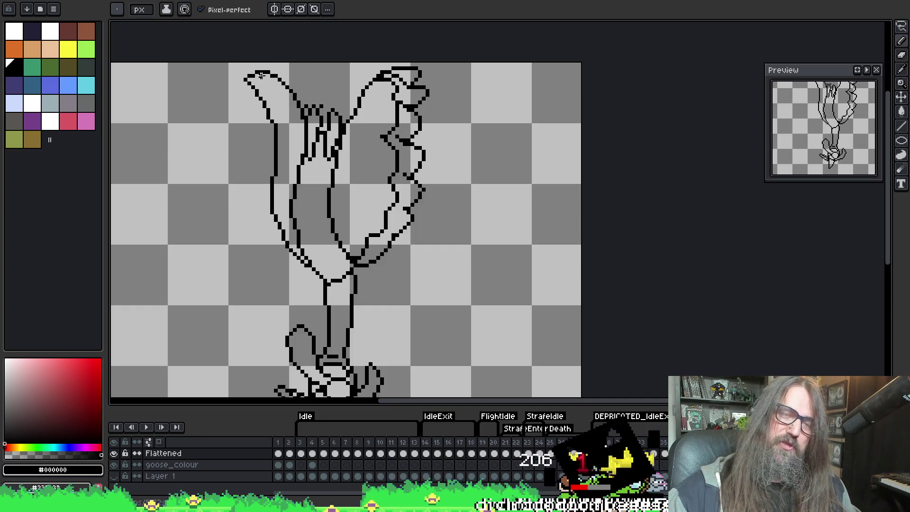
Remove the stray mark atop the left wing and draw feather lines inside it.
left_click_drag(231, 85, 256, 102)
key("ctrl+z")
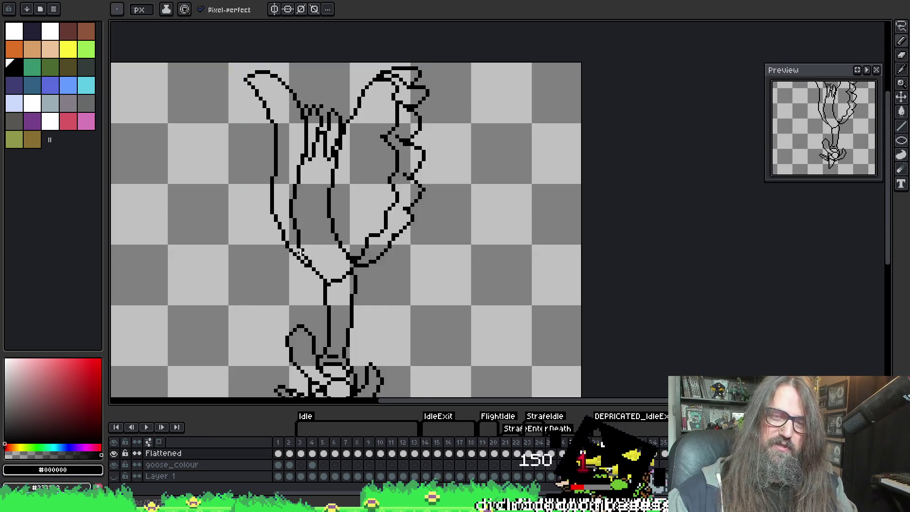
left_click_drag(300, 246, 301, 223)
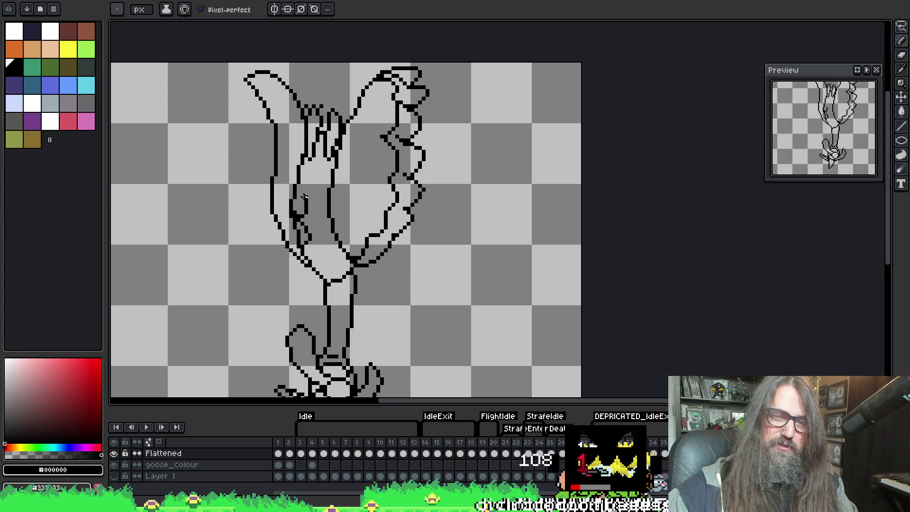
left_click_drag(298, 188, 304, 167)
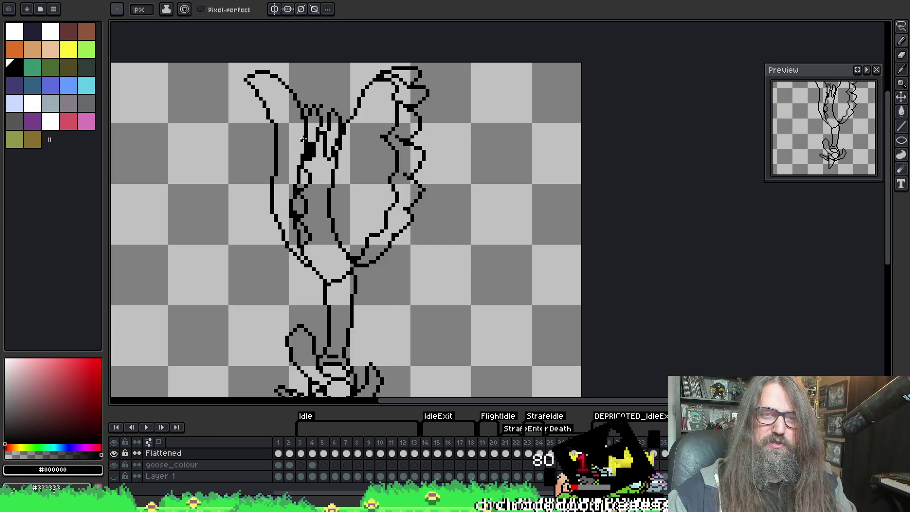
left_click_drag(309, 135, 300, 107)
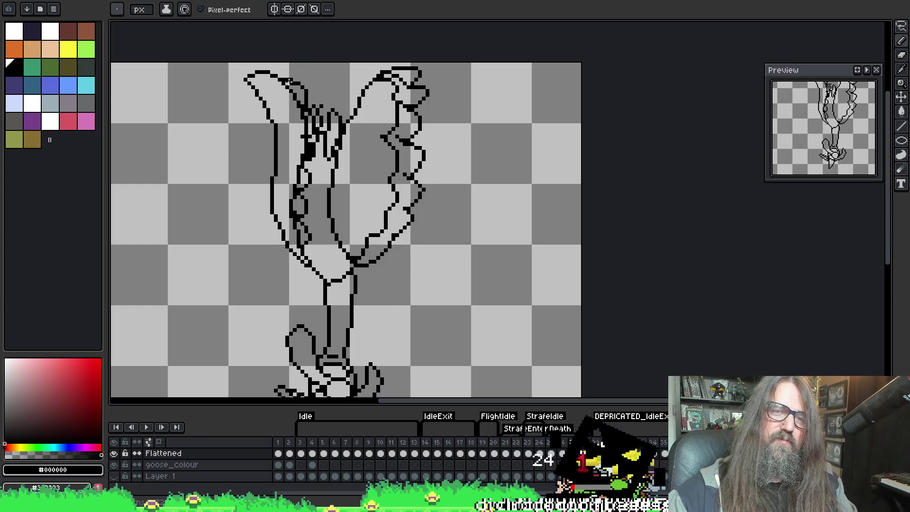
Redraw the outline across the left wing's top.
left_click_drag(283, 78, 267, 74)
key("b")
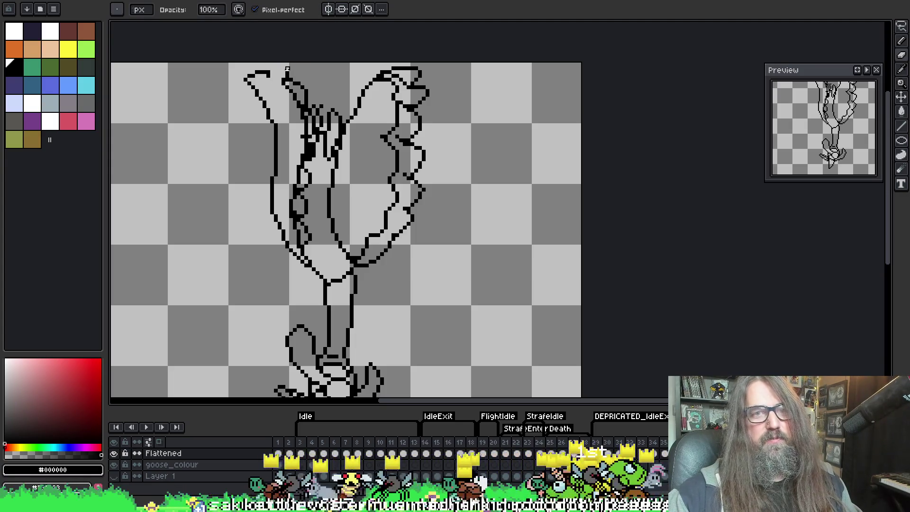
key("e")
left_click_drag(269, 69, 283, 78)
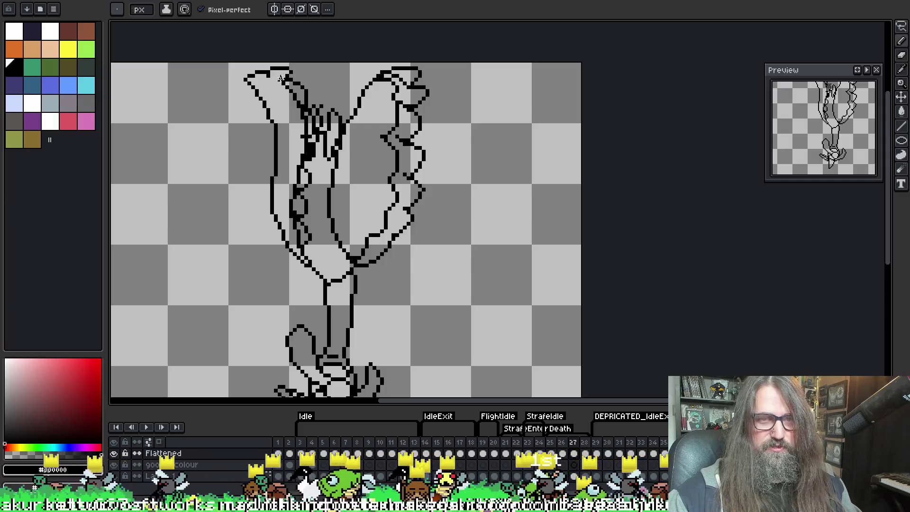
key("ctrl+z")
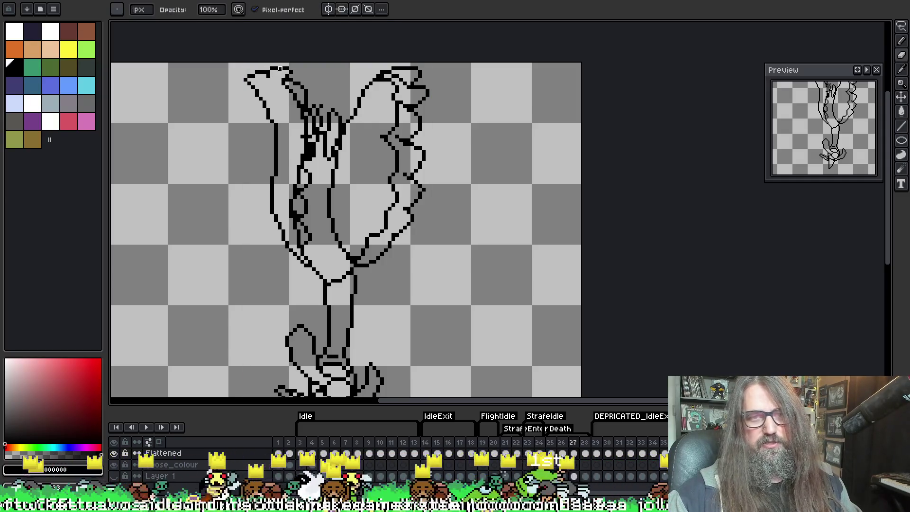
key("ctrl+z")
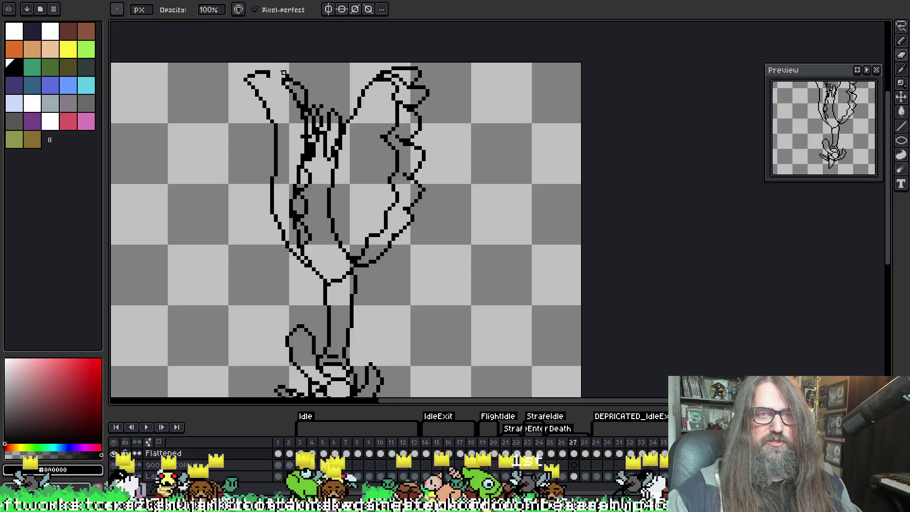
key("e")
mouse_move(269, 73)
left_mouse_down()
mouse_move(291, 65)
mouse_move(297, 77)
left_mouse_up()
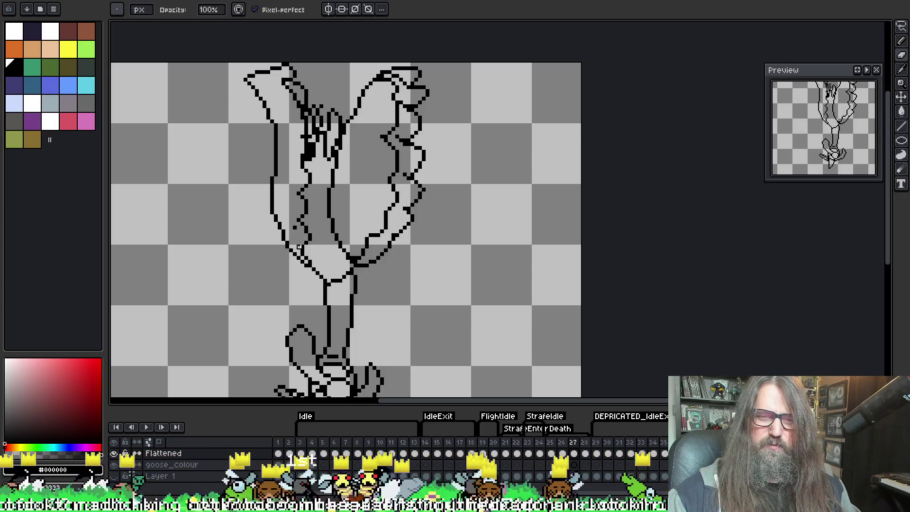
key("alt")
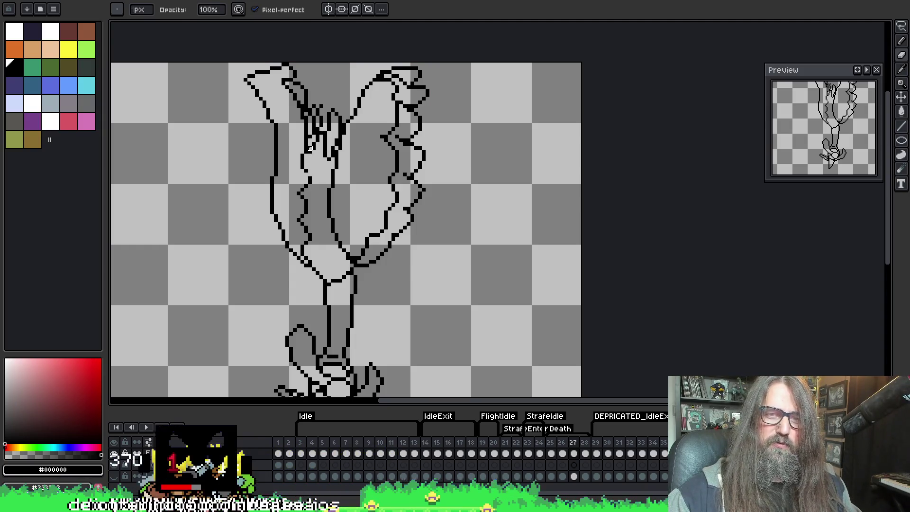
Compare neighbouring frames and move on to frame 28.
key("e")
key("Left")
key("Right")
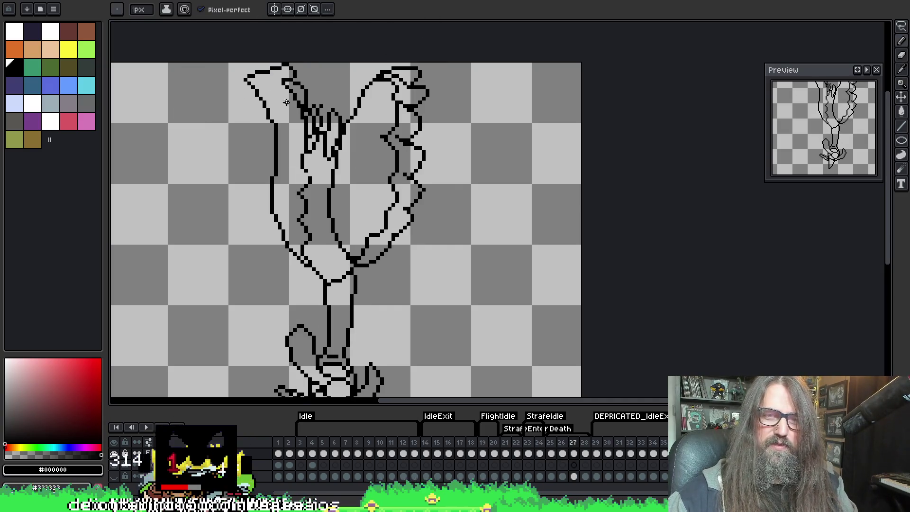
key("Right")
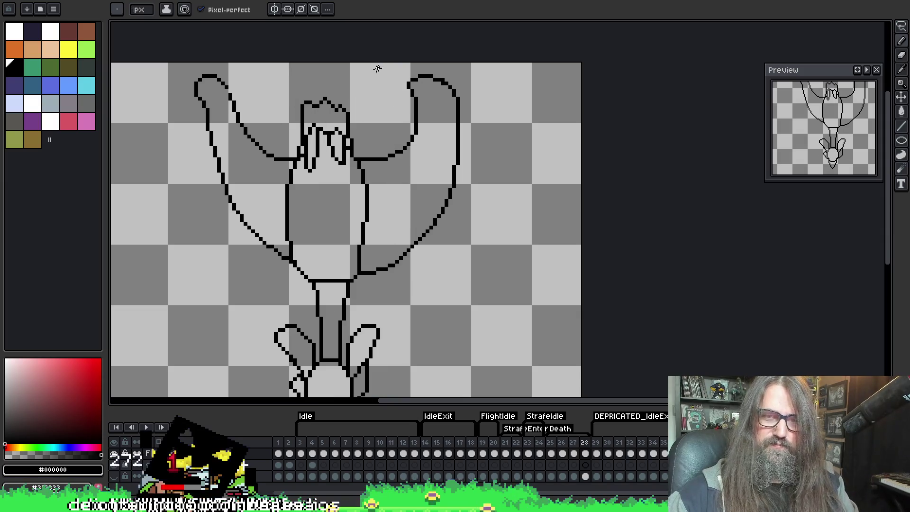
Turn on Onion Skin to show frame 27 faintly behind frame 28.
key("F3")
left_click_drag(274, 97, 280, 76)
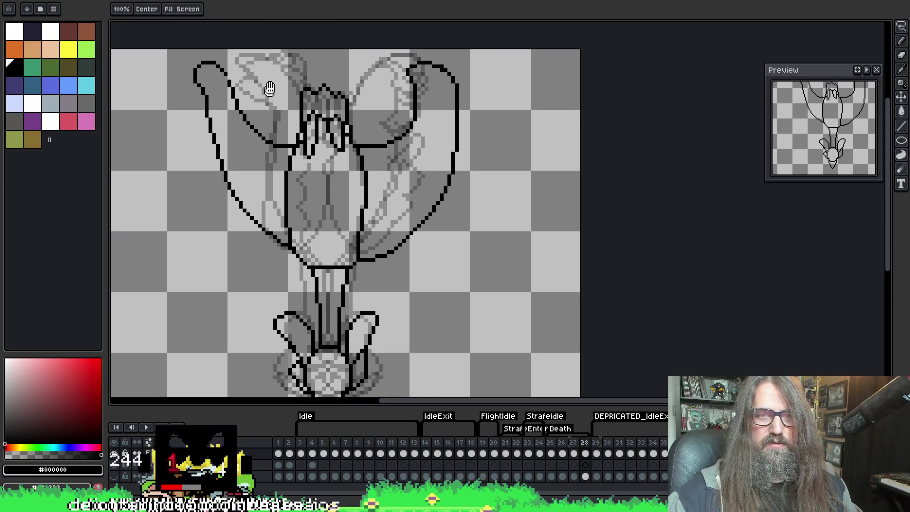
key("Left")
key("Right")
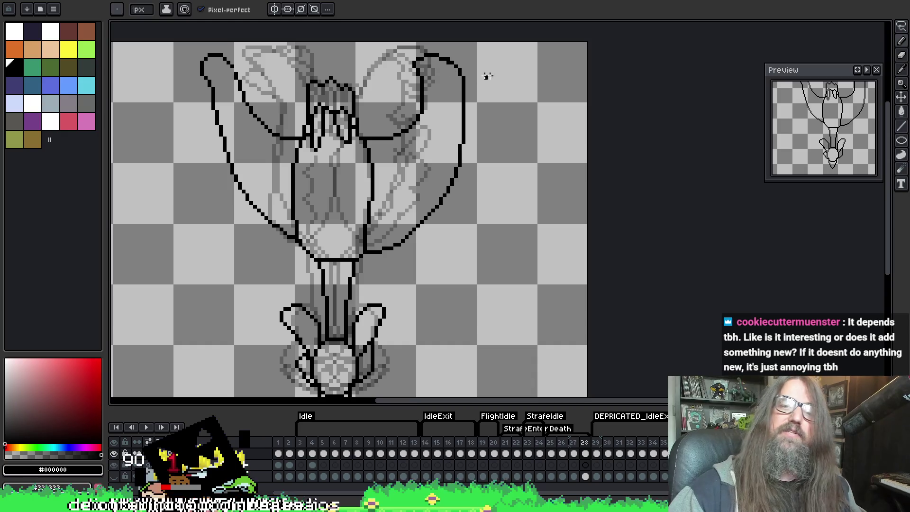
Draw scalloped feather curves along the right wing's upper outer edge, comparing with frame 27.
mouse_move(454, 60)
left_mouse_down()
mouse_move(419, 49)
mouse_move(397, 66)
mouse_move(416, 80)
mouse_move(402, 83)
mouse_move(413, 108)
mouse_move(406, 121)
left_mouse_up()
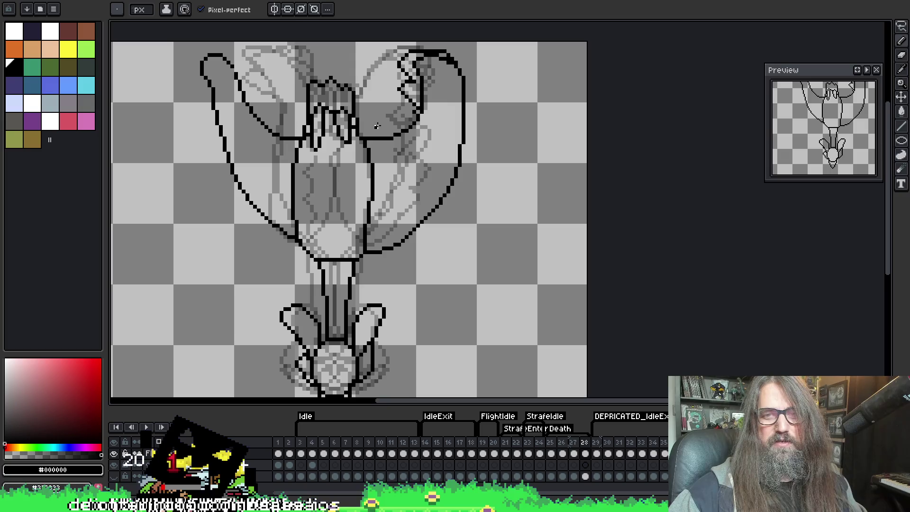
key("comma")
key("comma")
key("period")
key("period")
key("comma")
key("period")
mouse_move(447, 54)
left_mouse_down()
mouse_move(461, 65)
mouse_move(454, 117)
mouse_move(472, 126)
mouse_move(441, 161)
mouse_move(456, 189)
mouse_move(448, 86)
mouse_move(463, 84)
mouse_move(451, 106)
mouse_move(466, 127)
mouse_move(460, 165)
mouse_move(443, 192)
mouse_move(421, 198)
mouse_move(419, 222)
mouse_move(403, 241)
mouse_move(394, 235)
mouse_move(394, 246)
left_mouse_up()
key("e")
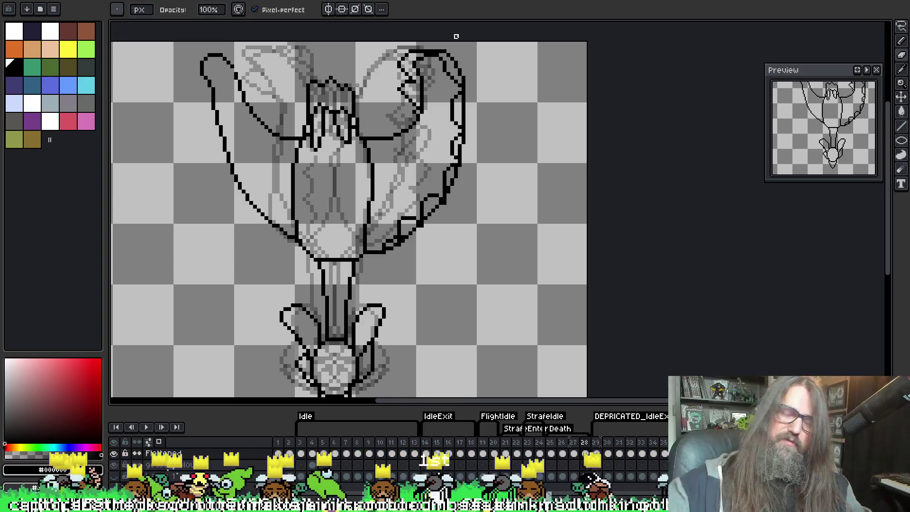
key("i")
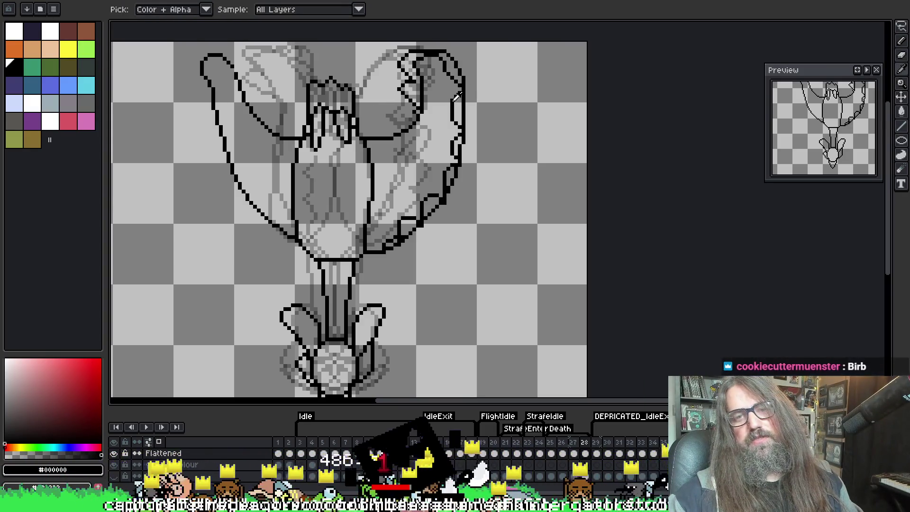
key("b")
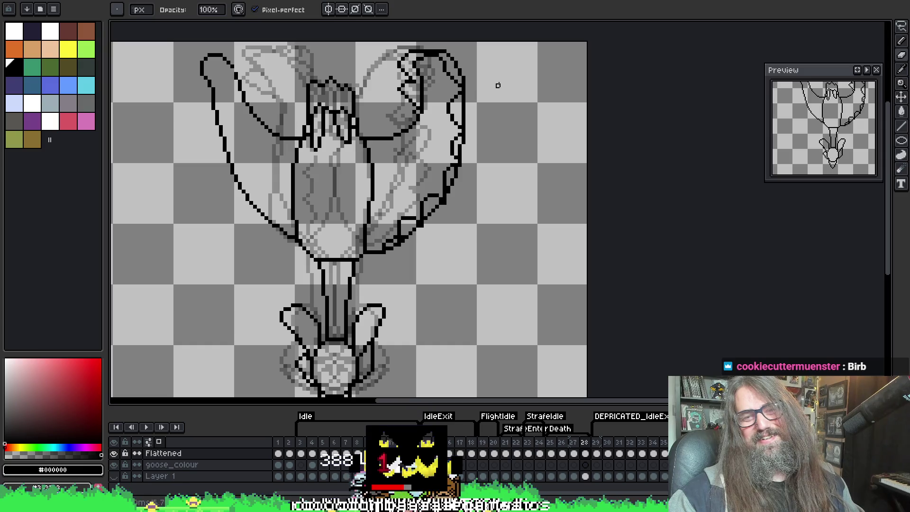
Add a small feather scallop and reshape the right wing's lower curved outline.
mouse_move(455, 135)
left_mouse_down()
mouse_move(445, 142)
mouse_move(462, 138)
mouse_move(453, 153)
left_mouse_up()
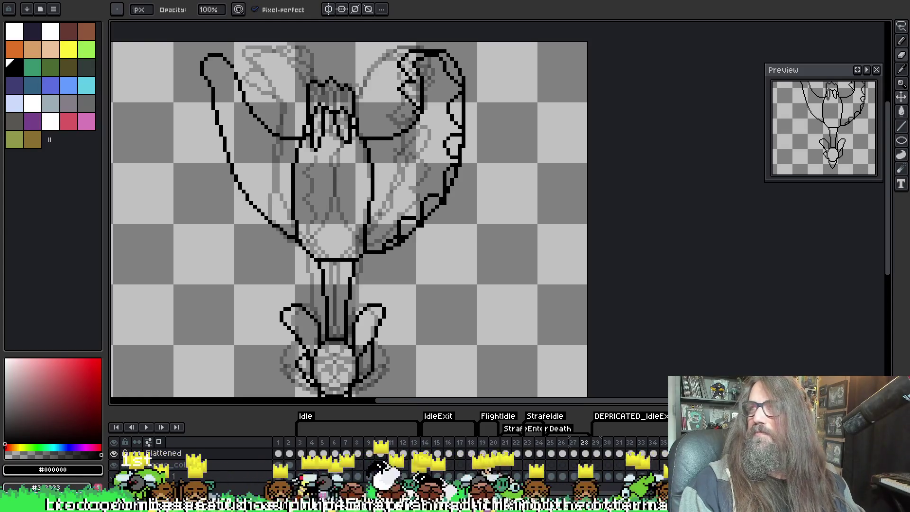
left_click_drag(168, 168, 218, 178)
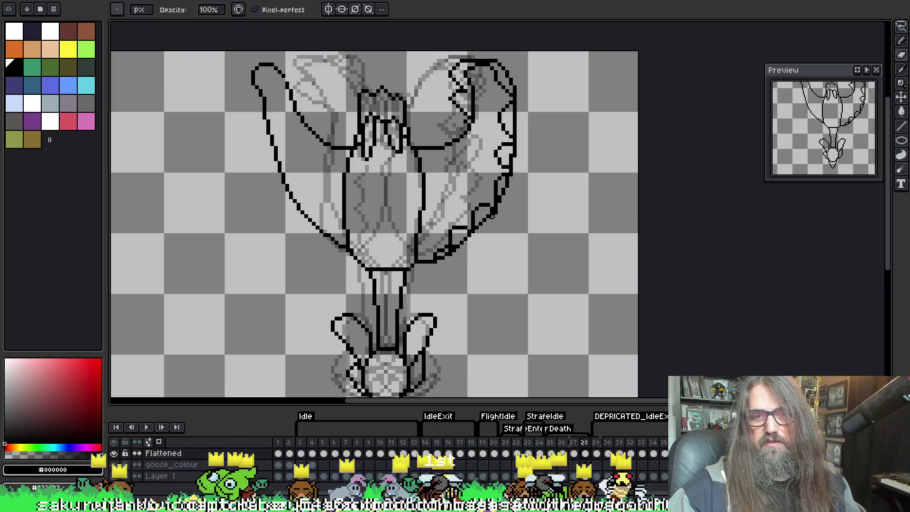
key("e")
left_click_drag(499, 170, 493, 204)
key("ctrl+z")
key("b")
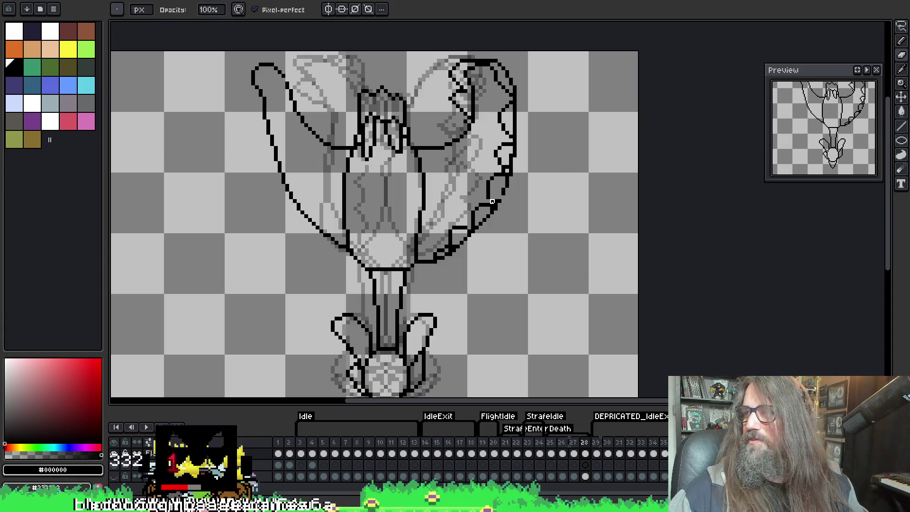
Continue the scalloped notches down to the body, sampling black and erasing stray pixels.
key("i")
key("b")
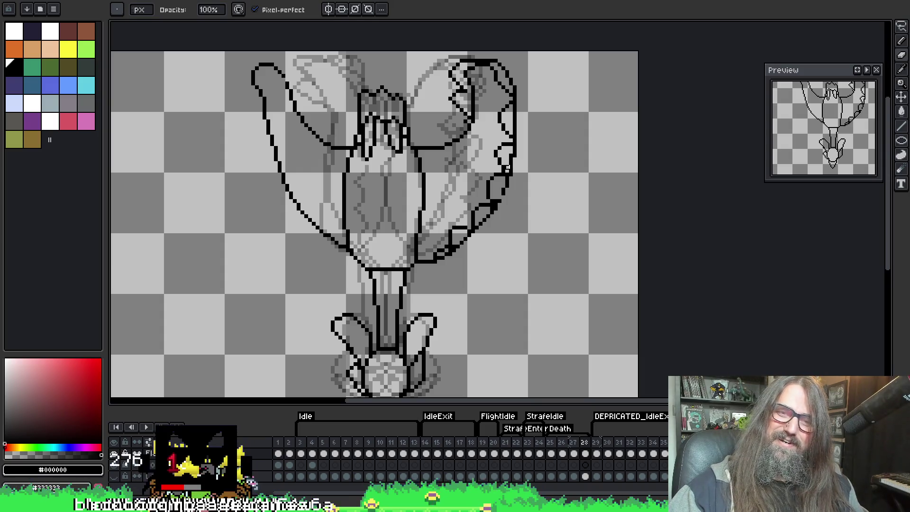
key("e")
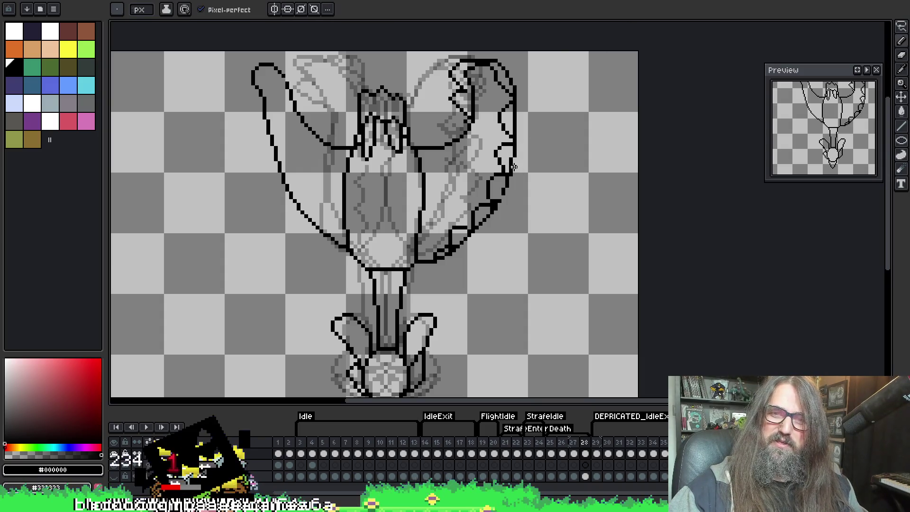
key("b")
key("e")
key("b")
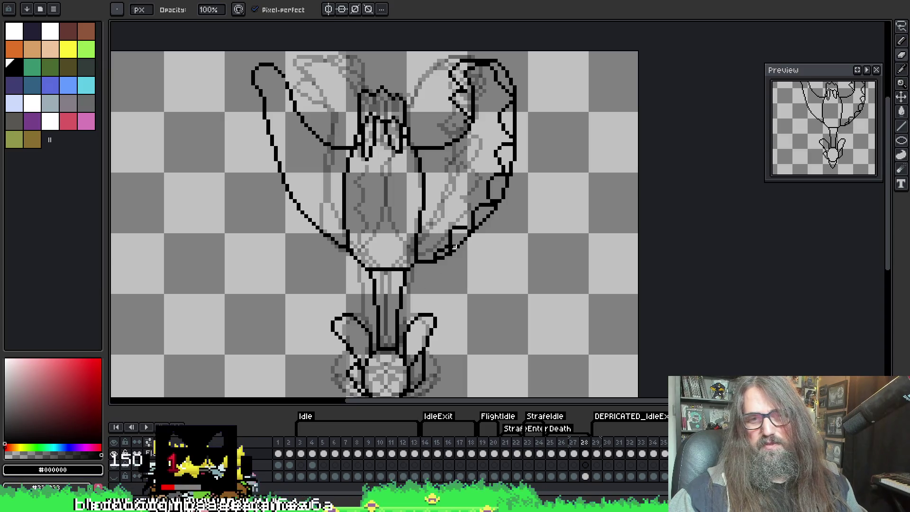
key("e")
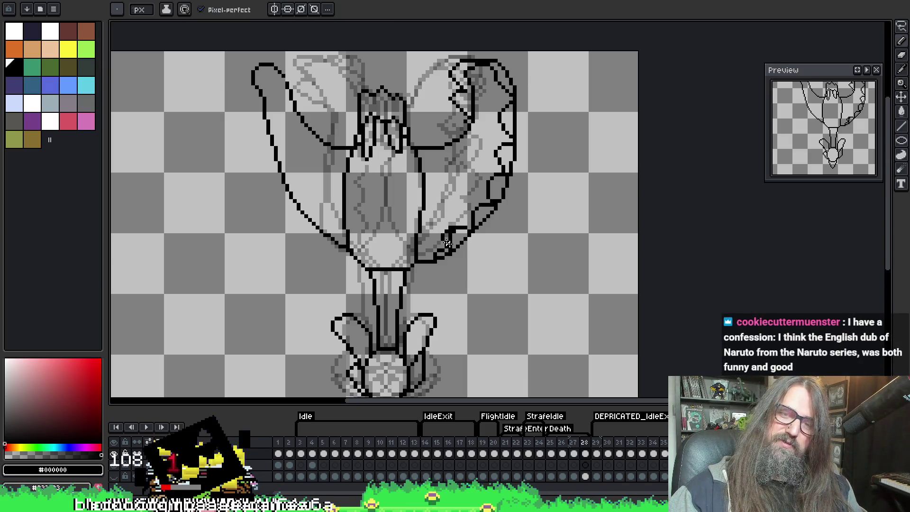
key("b")
key("e")
key("b")
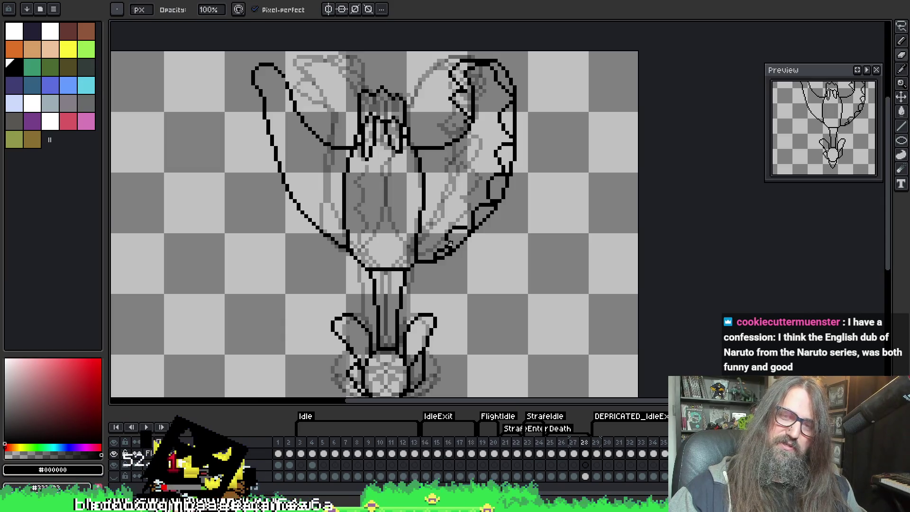
key("e")
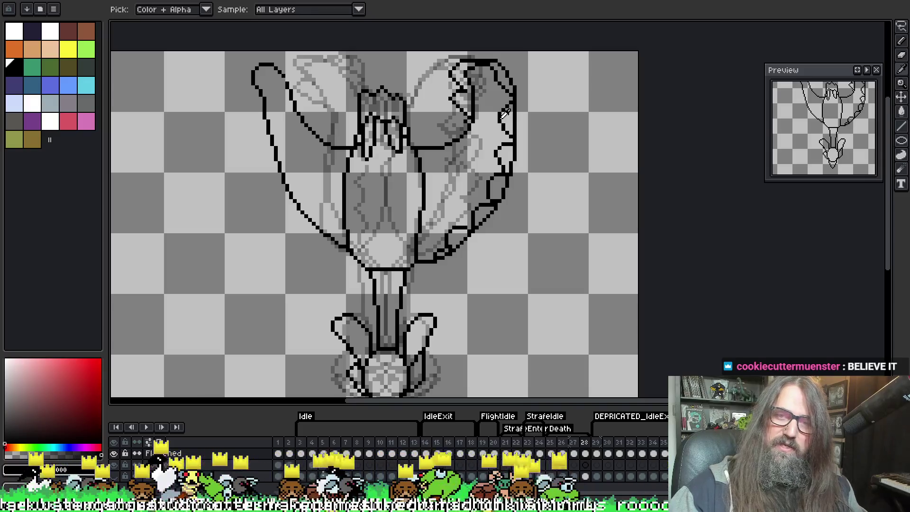
key("b")
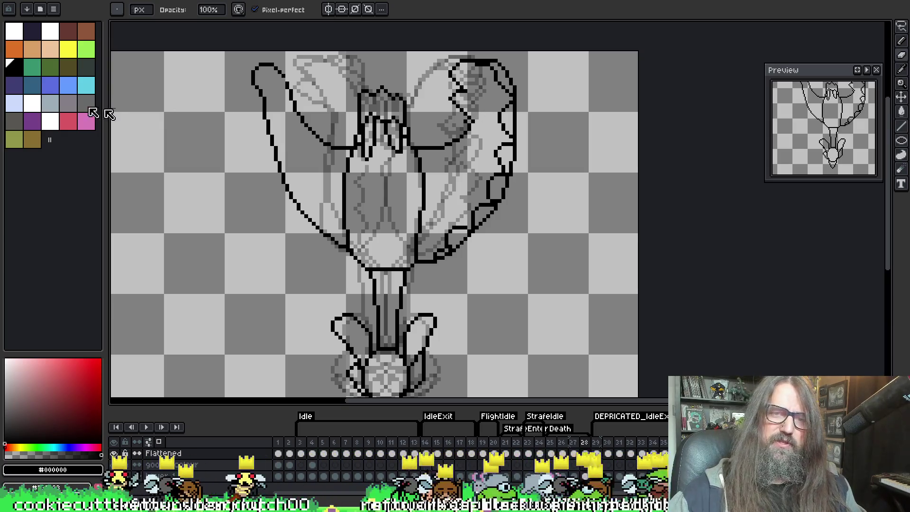
Draw a feather curve at the left wing tip and scalloped loops down the wing.
key("alt")
key("e")
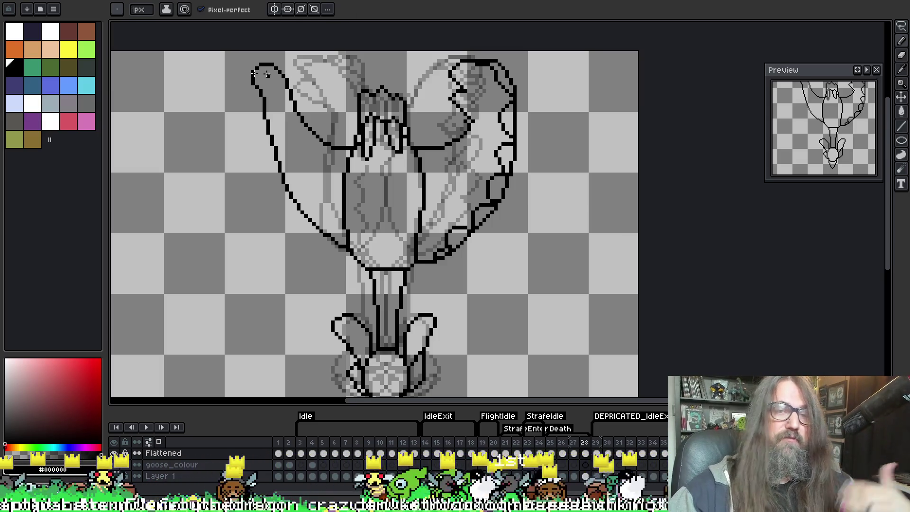
mouse_move(265, 60)
left_mouse_down()
mouse_move(232, 66)
mouse_move(249, 80)
mouse_move(236, 95)
mouse_move(262, 110)
mouse_move(242, 114)
mouse_move(242, 124)
mouse_move(262, 129)
mouse_move(248, 142)
left_mouse_up()
mouse_move(248, 142)
left_mouse_down()
mouse_move(274, 155)
mouse_move(274, 198)
mouse_move(330, 243)
left_mouse_up()
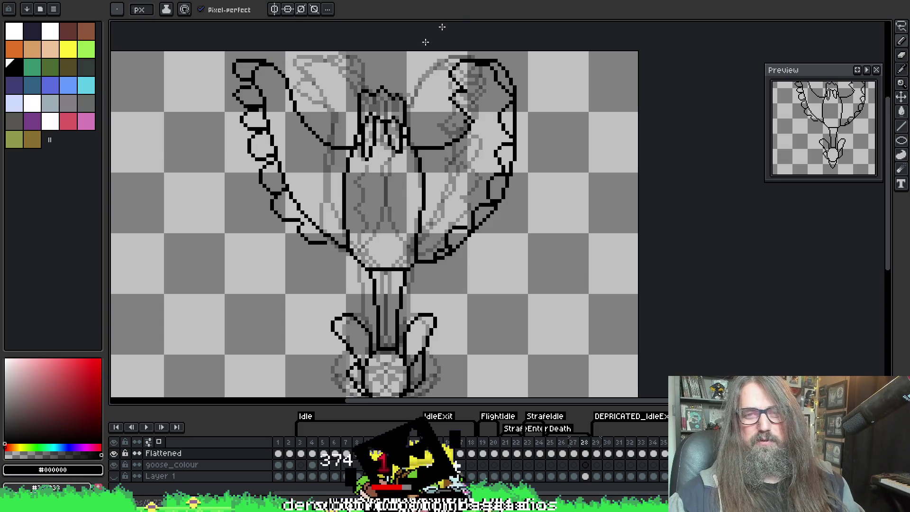
Tidy the left wing's feather outline by erasing stray pixels.
key("e")
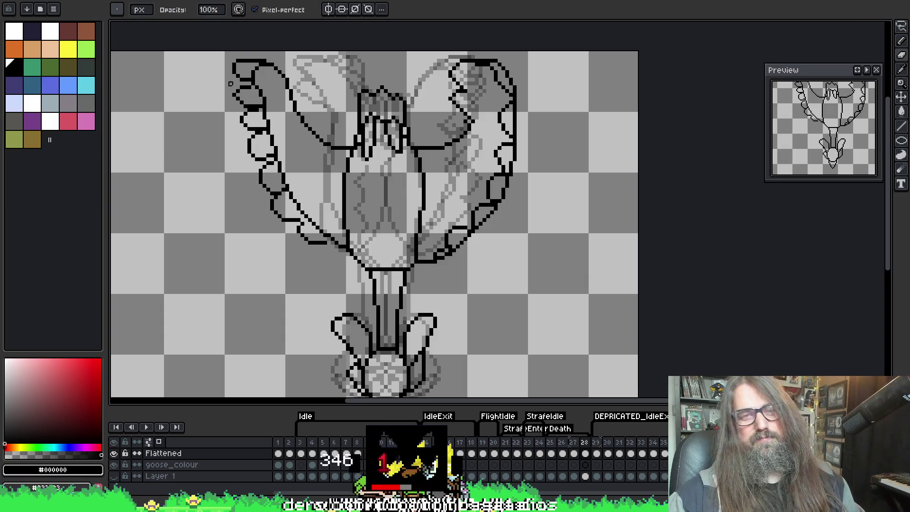
key("b")
key("e")
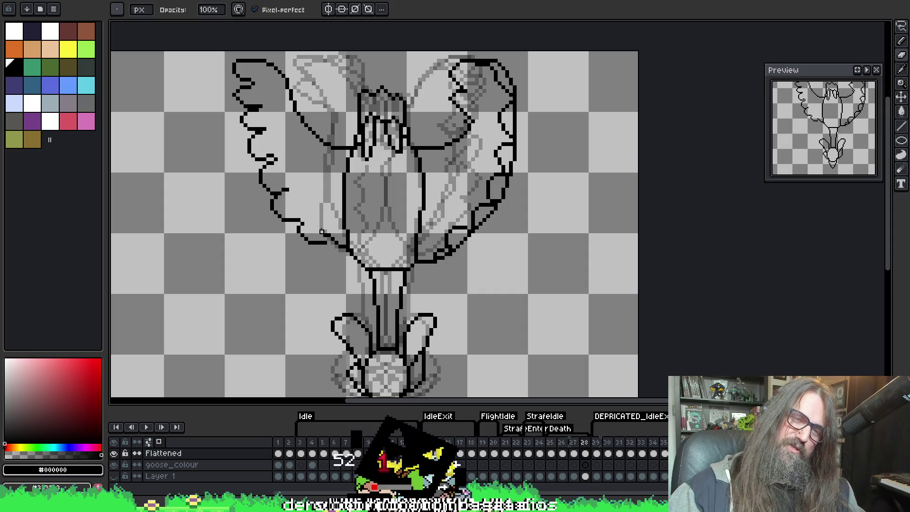
key("e")
key("b")
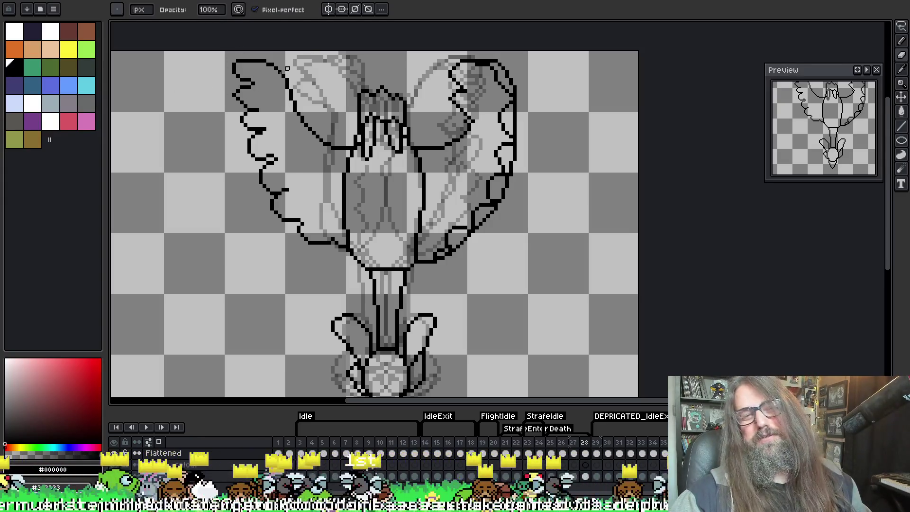
key("e")
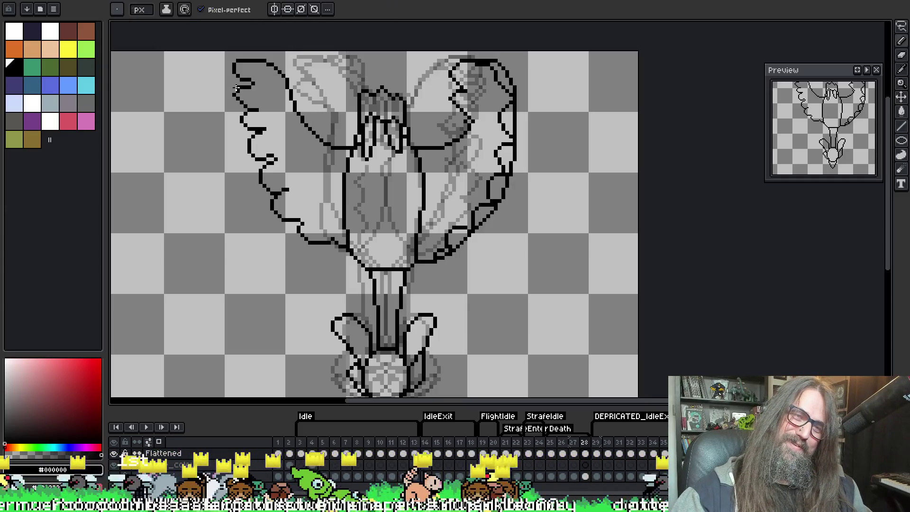
key("b")
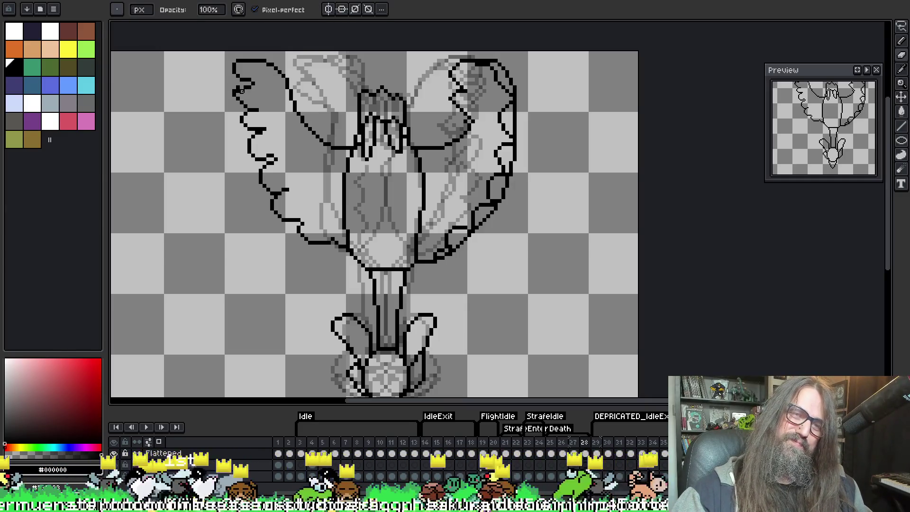
key("e")
key("b")
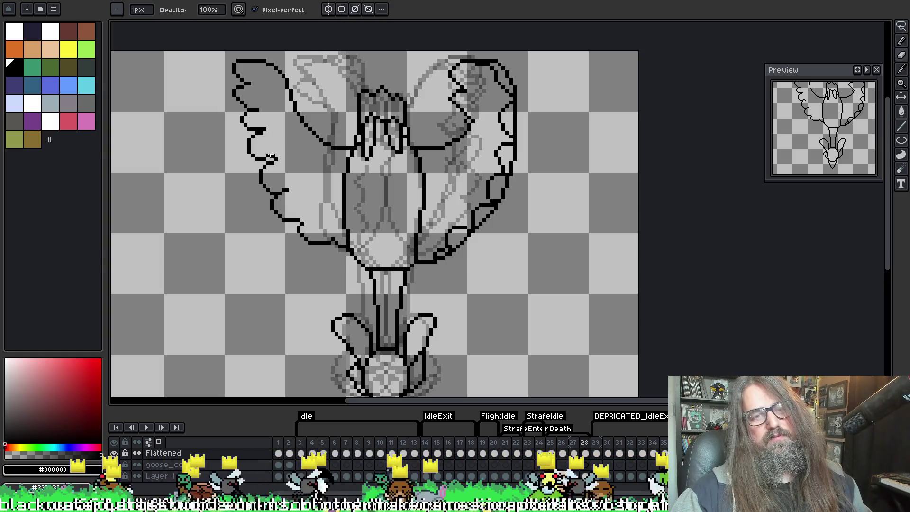
key("e")
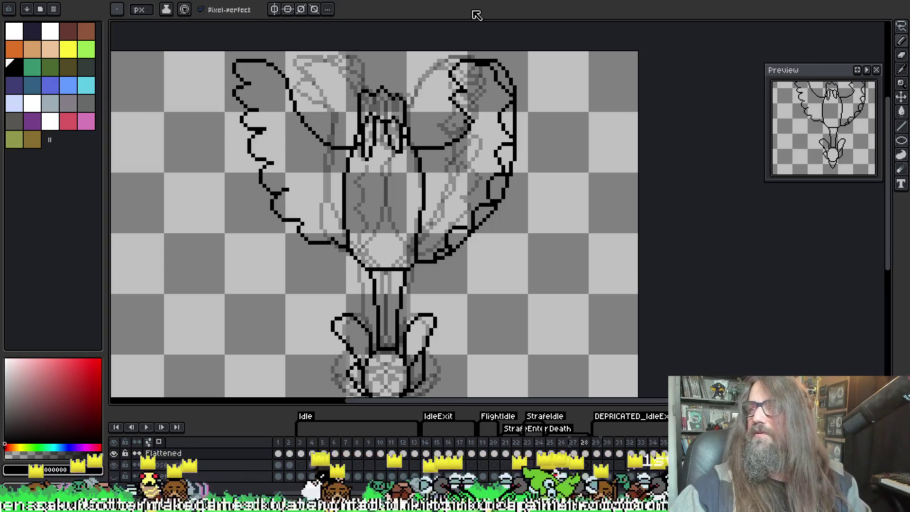
Play the flight animation to check the wings.
key("Return")
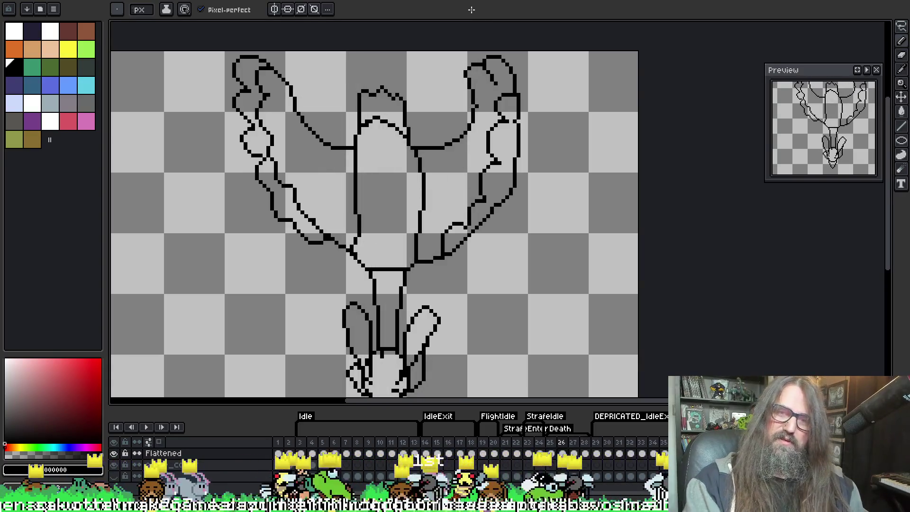
scroll(640, 85, "down", 1)
scroll(640, 85, "down", 1)
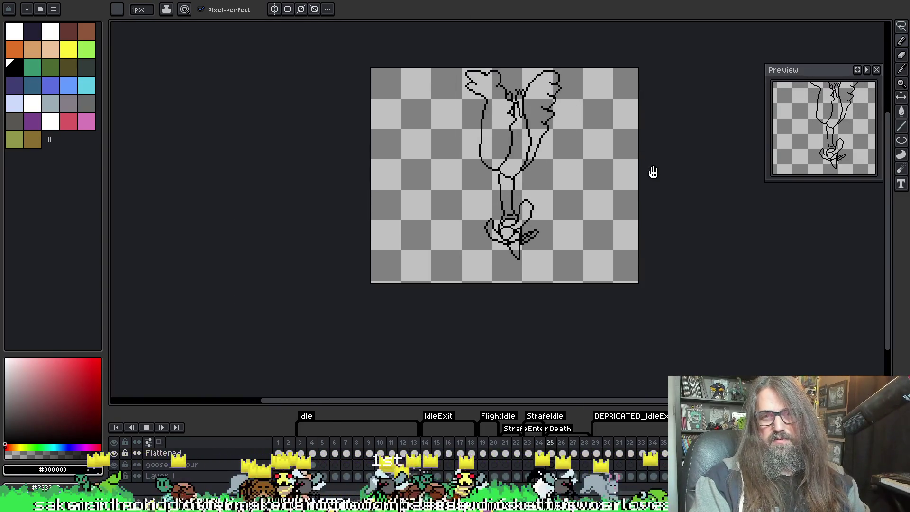
Stop playback on frame 25, zoom in on the goose, and save the file.
left_click_drag(618, 185, 465, 193)
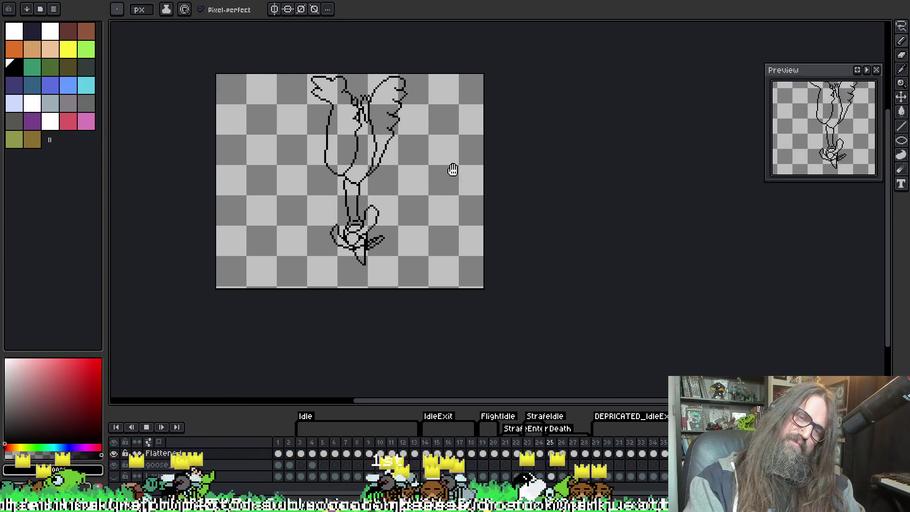
key("Return")
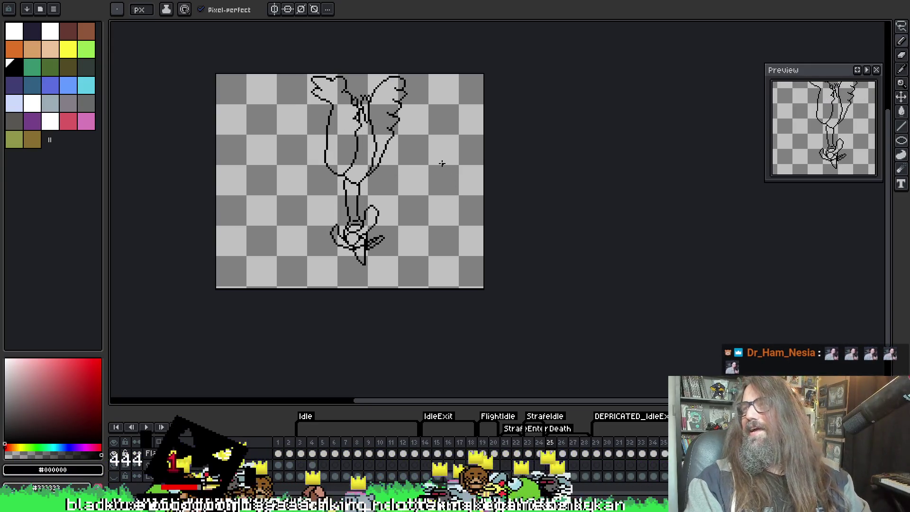
scroll(368, 129, "up", 1)
left_click_drag(358, 97, 362, 125)
scroll(362, 125, "up", 1)
key("ctrl+s")
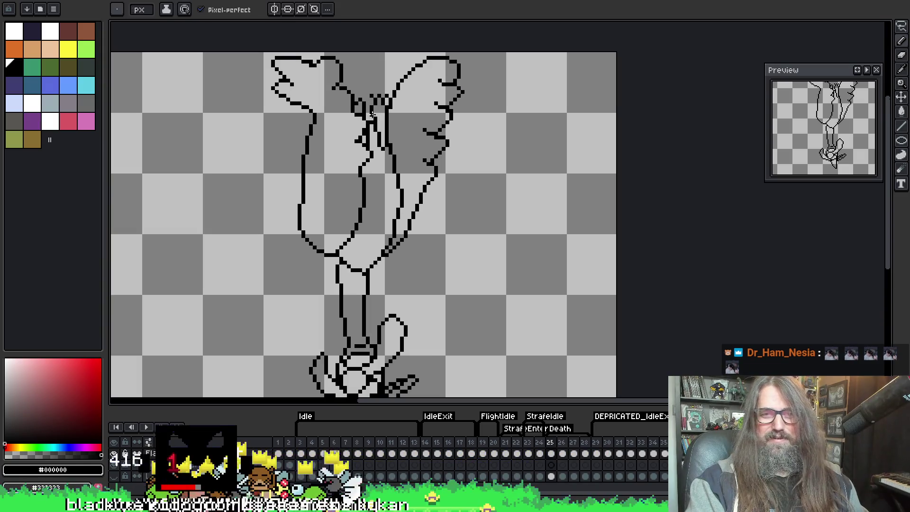
scroll(353, 125, "up", 1)
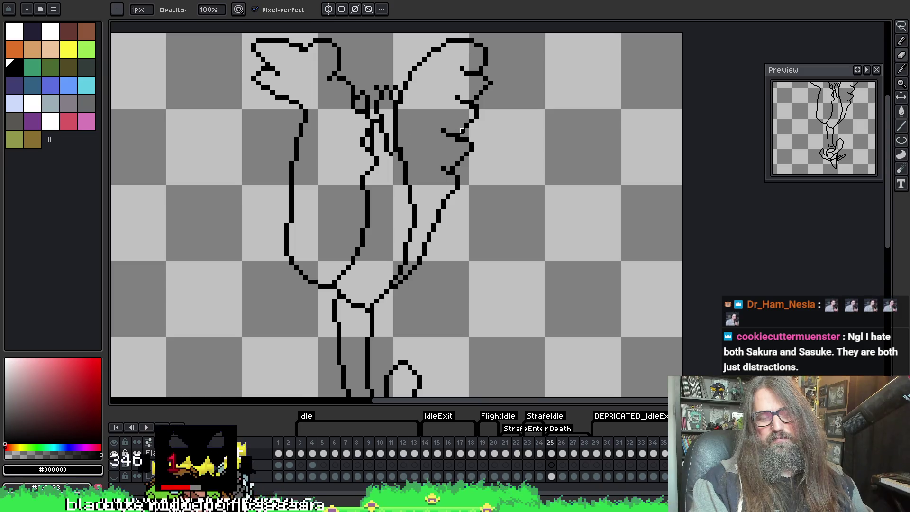
Pencil feather notches into both raised wings using sampled black, then replay the animation.
key("i")
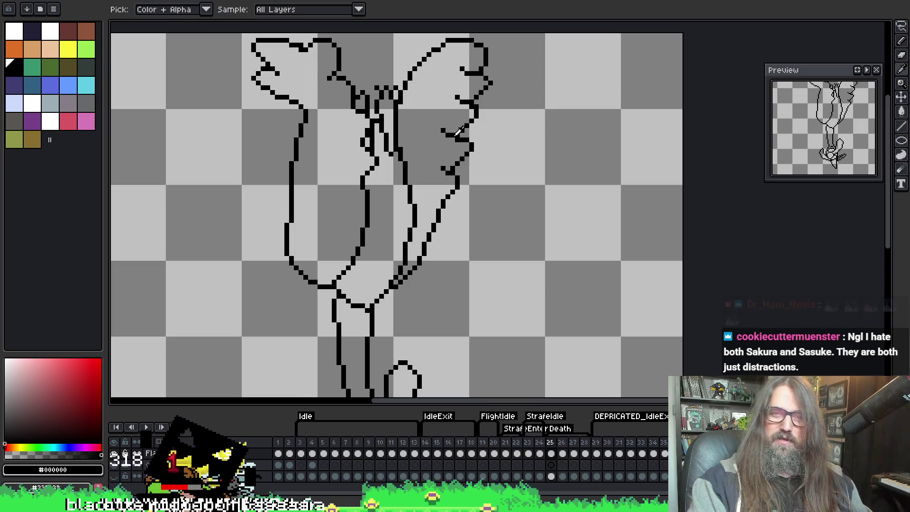
key("b")
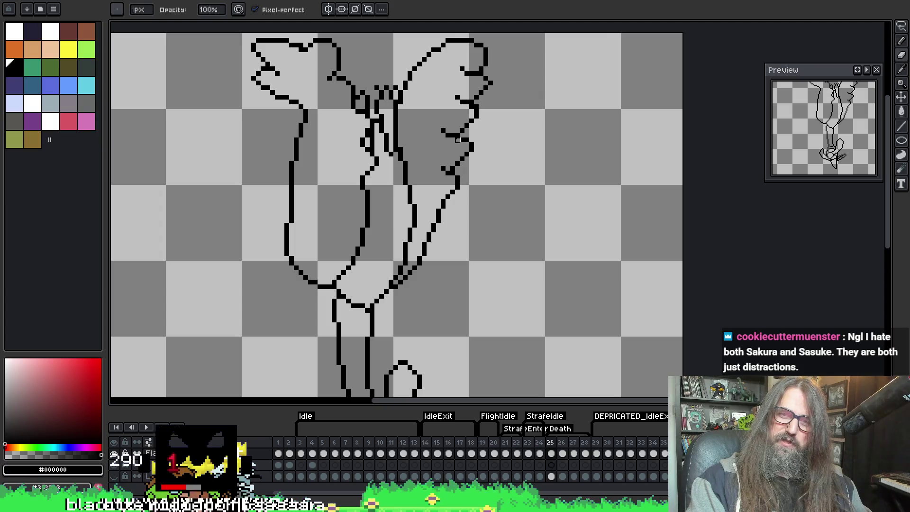
key("i")
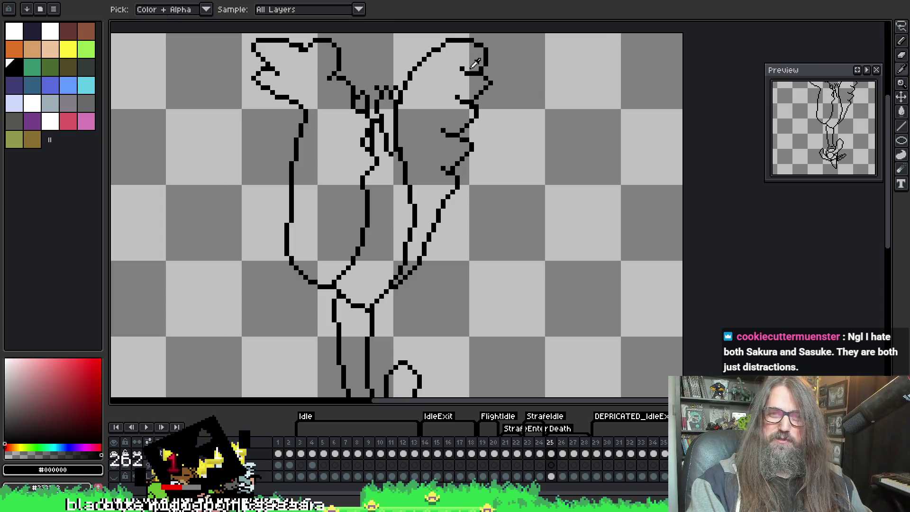
key("b")
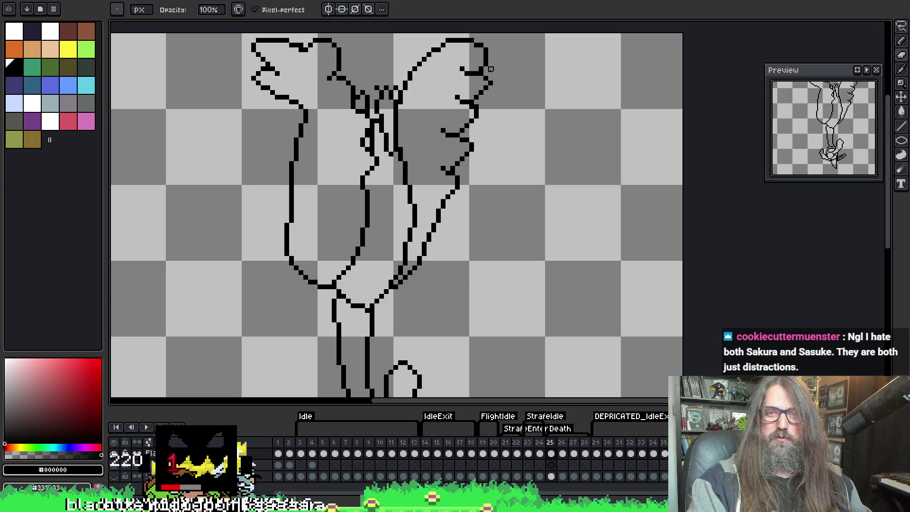
key("i")
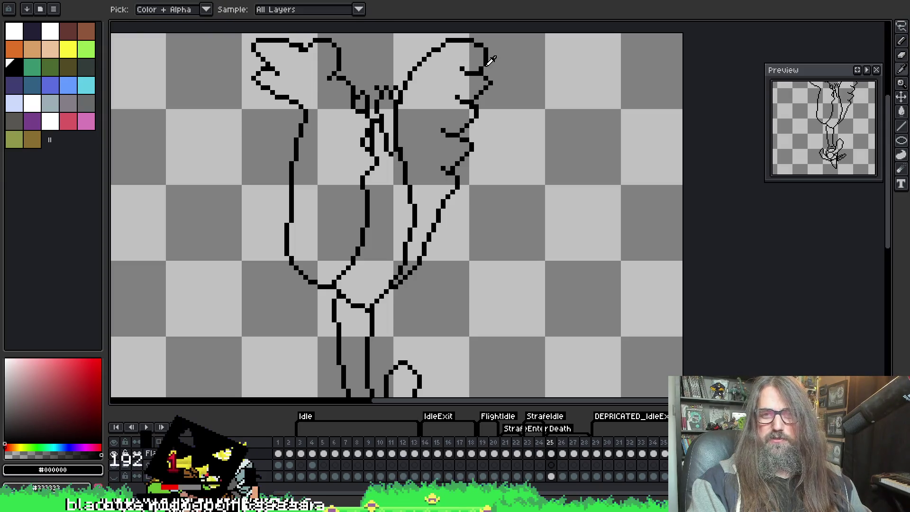
key("b")
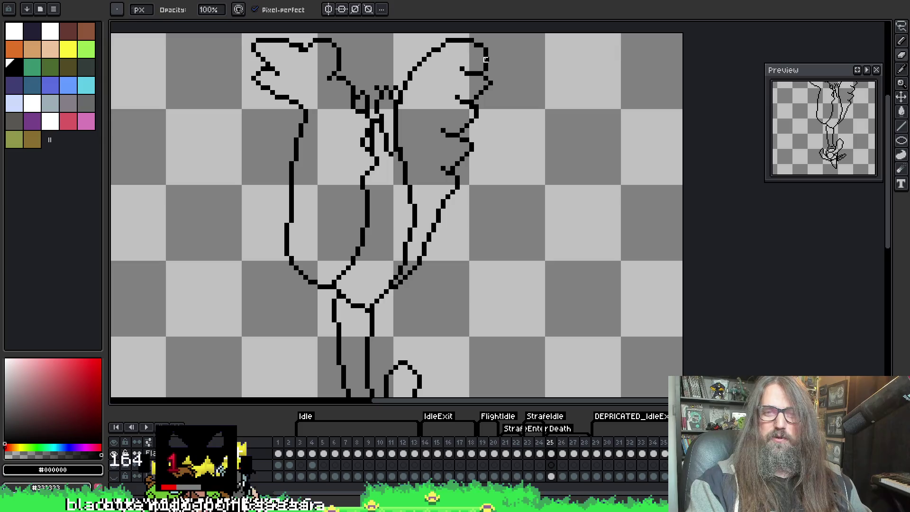
key("i")
key("b")
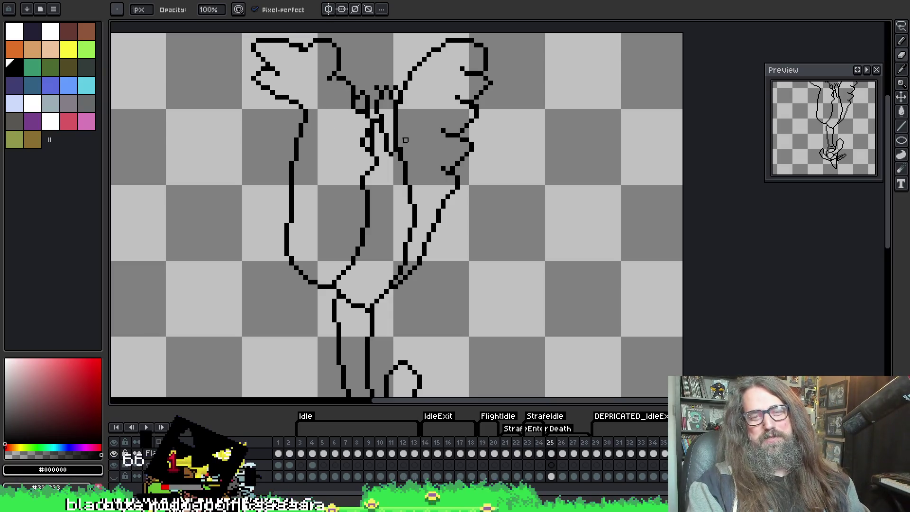
scroll(423, 174, "up", 2)
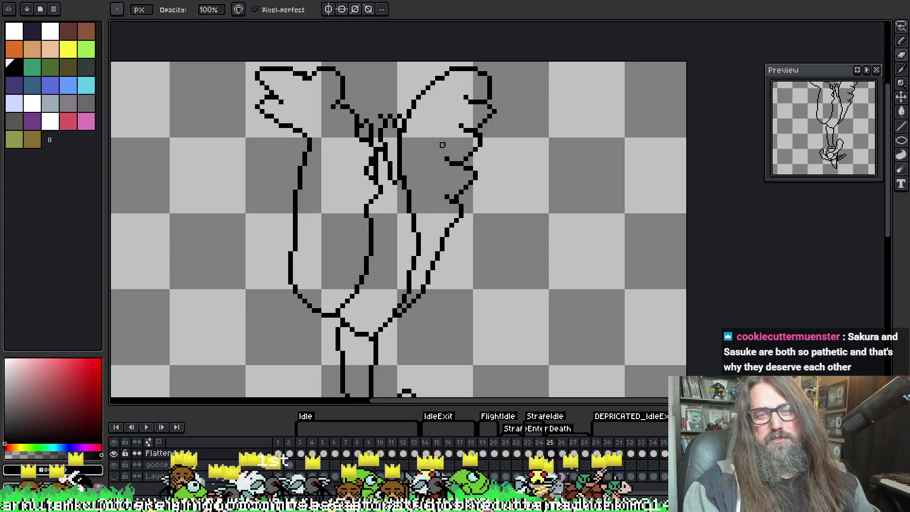
left_click_drag(365, 134, 367, 144)
scroll(368, 141, "down", 1)
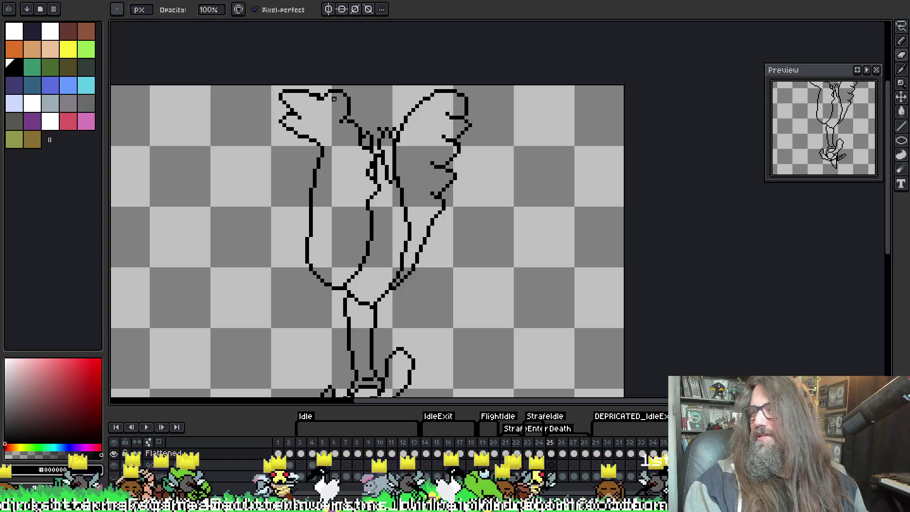
scroll(364, 159, "up", 1)
scroll(371, 163, "down", 1)
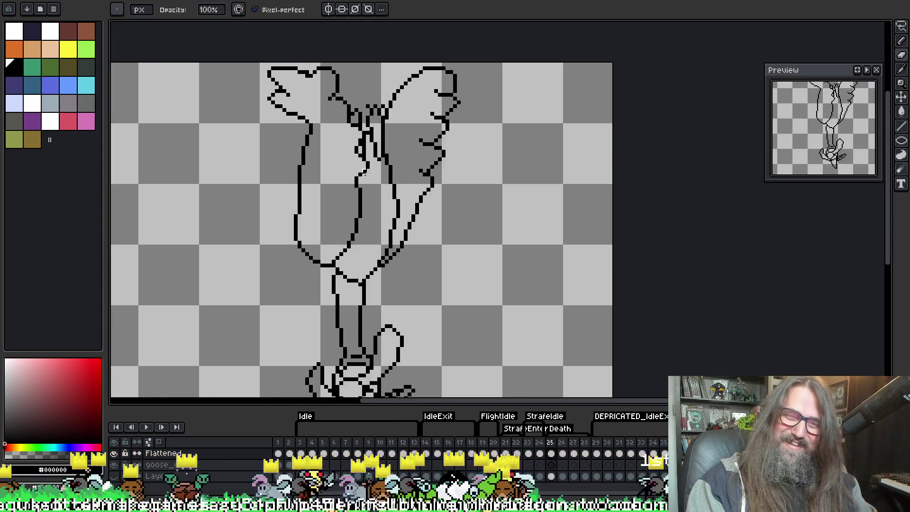
key("Return")
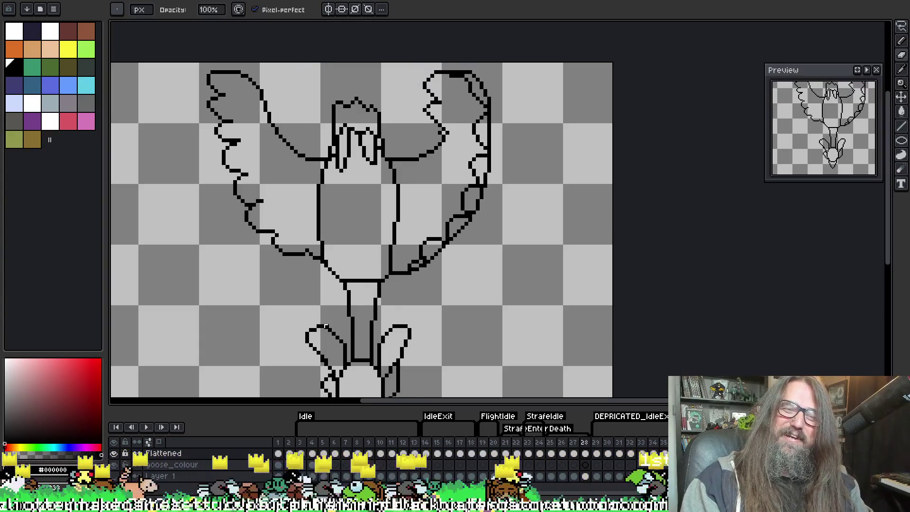
Stop the animation on frame 26 and flip between frames 26 and 27 to compare them.
key("Return")
key("Right")
key("Left")
key("Right")
key("Left")
key("Right")
key("Right")
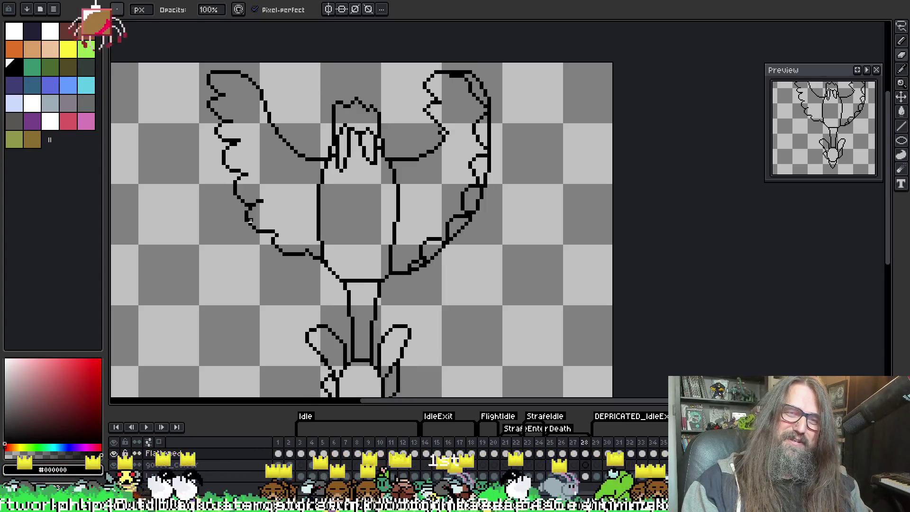
Draw a zigzag feather line inside the left wing, tidy it with the eraser, then step back two frames.
scroll(222, 154, "up", 1)
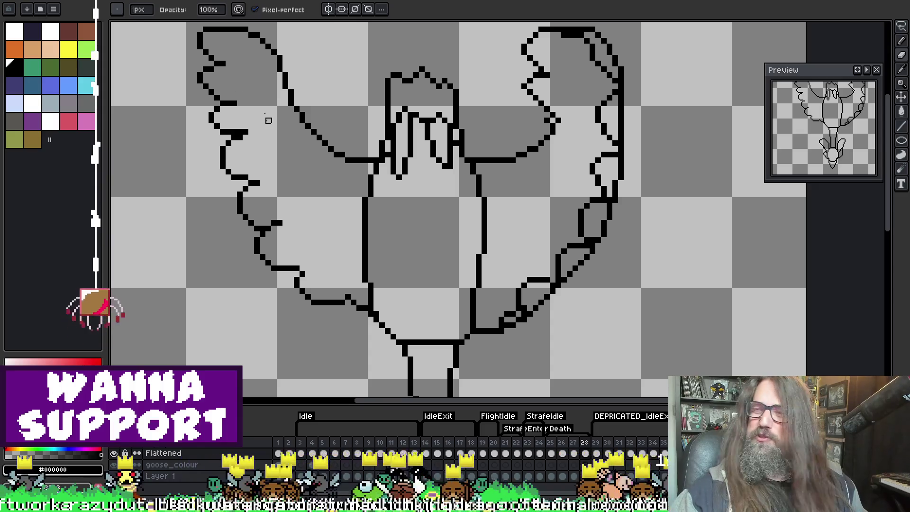
key("i")
scroll(218, 86, "up", 1)
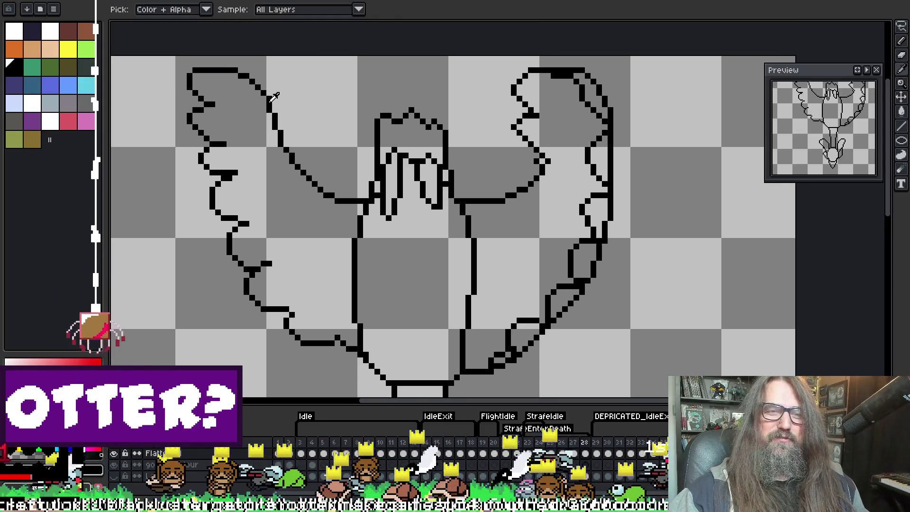
key("b")
mouse_move(240, 86)
left_mouse_down()
mouse_move(228, 101)
mouse_move(245, 131)
mouse_move(242, 152)
mouse_move(274, 185)
mouse_move(269, 214)
mouse_move(299, 227)
mouse_move(319, 288)
mouse_move(338, 290)
left_mouse_up()
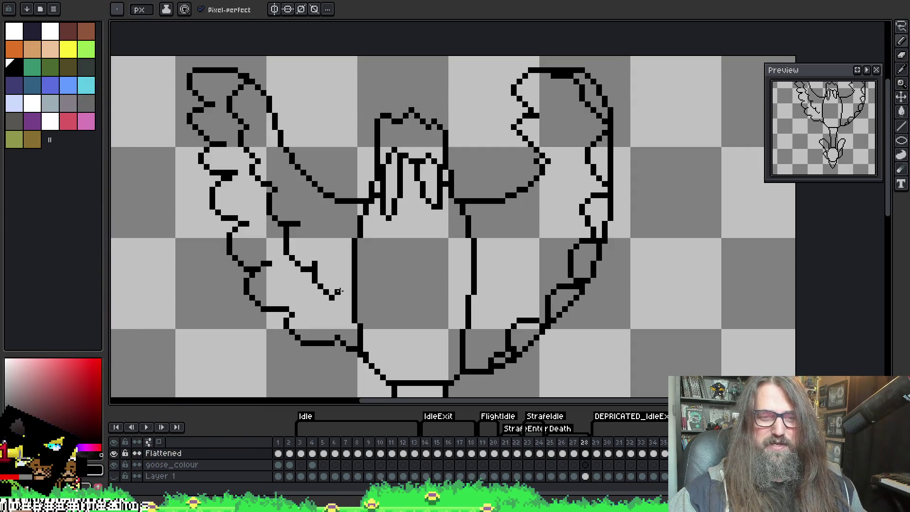
key("e")
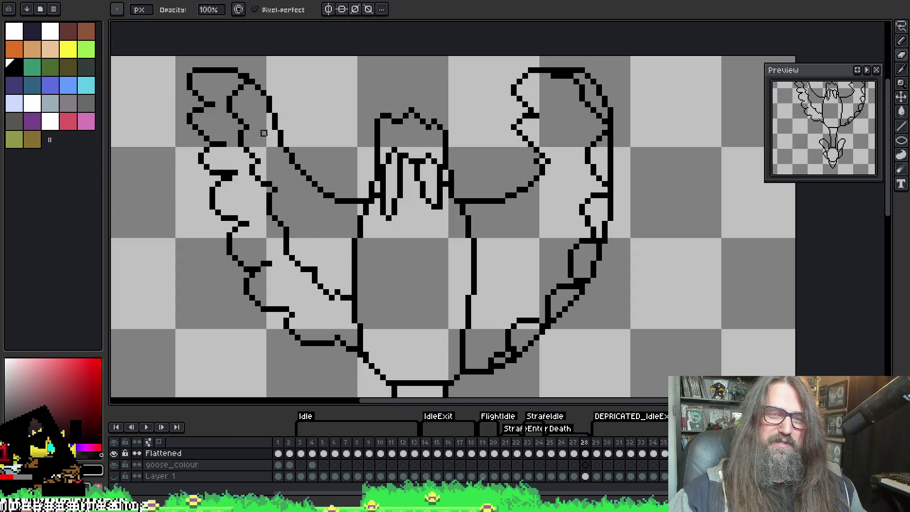
key("b")
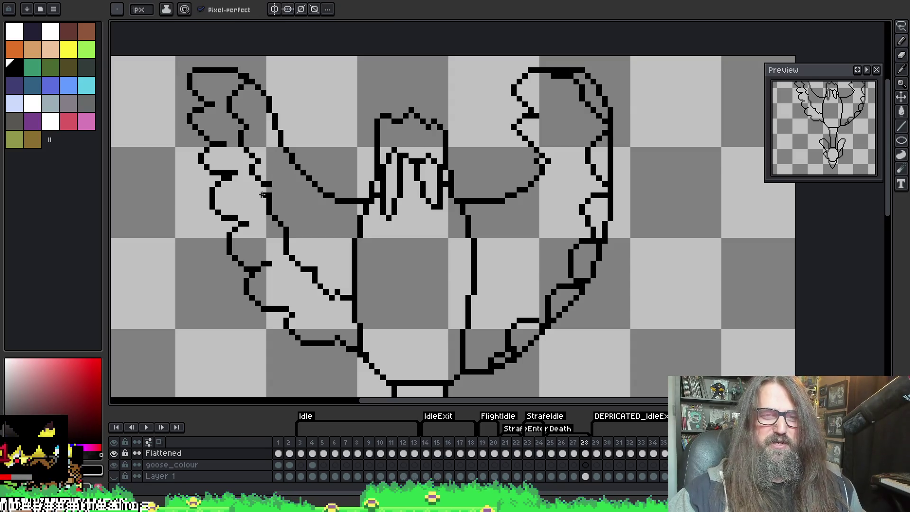
key("e")
key("b")
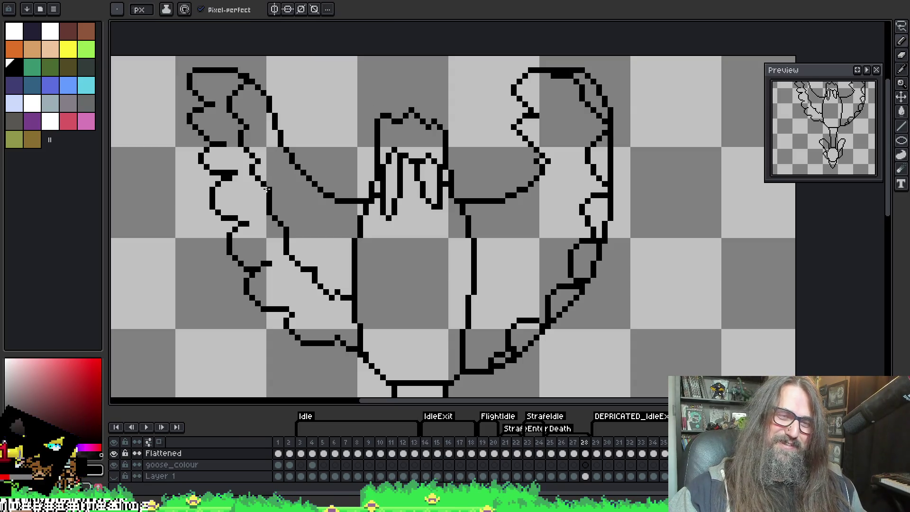
key("e")
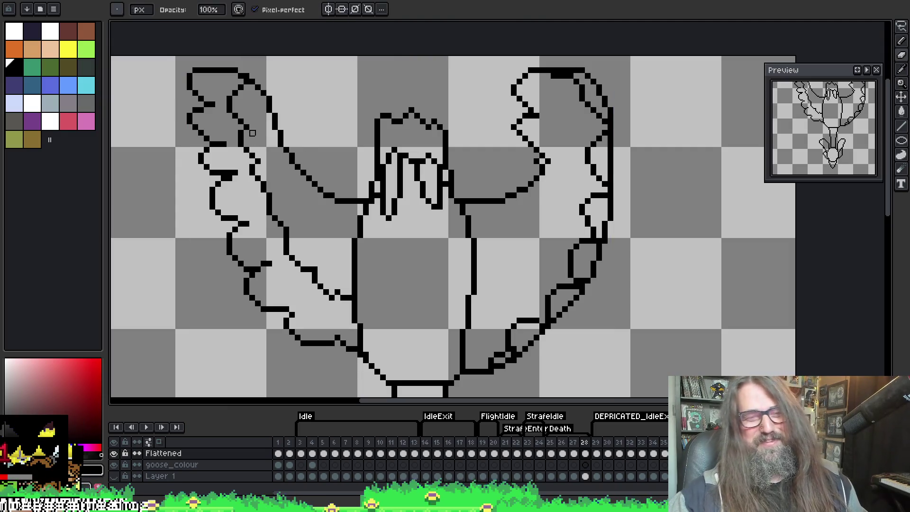
scroll(571, 203, "left", 2)
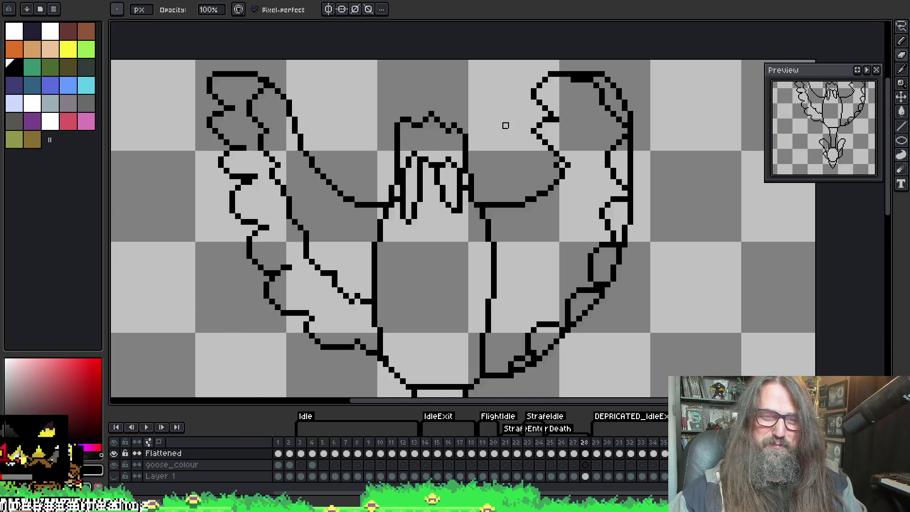
key("comma")
key("comma")
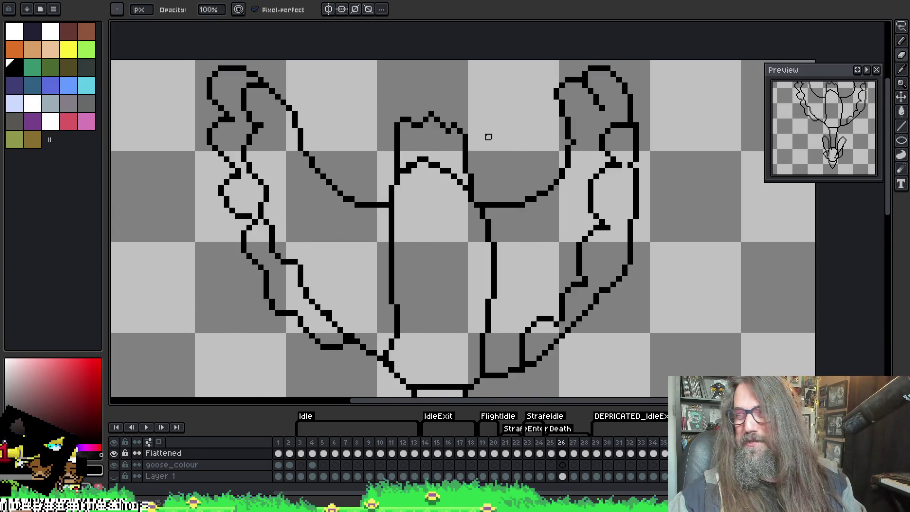
key("comma")
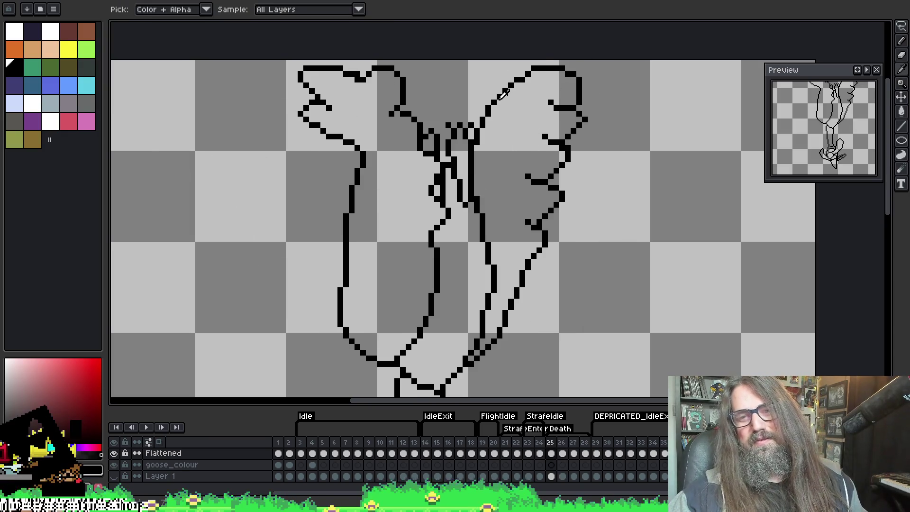
Pick black from the outline and draw a short diagonal feather line in the left wing, erasing its tail.
key("b")
mouse_move(368, 137)
left_mouse_down()
mouse_move(362, 119)
mouse_move(335, 100)
mouse_move(353, 101)
mouse_move(358, 81)
mouse_move(384, 98)
mouse_move(389, 136)
mouse_move(400, 143)
mouse_move(390, 164)
mouse_move(401, 147)
left_mouse_up()
key("e")
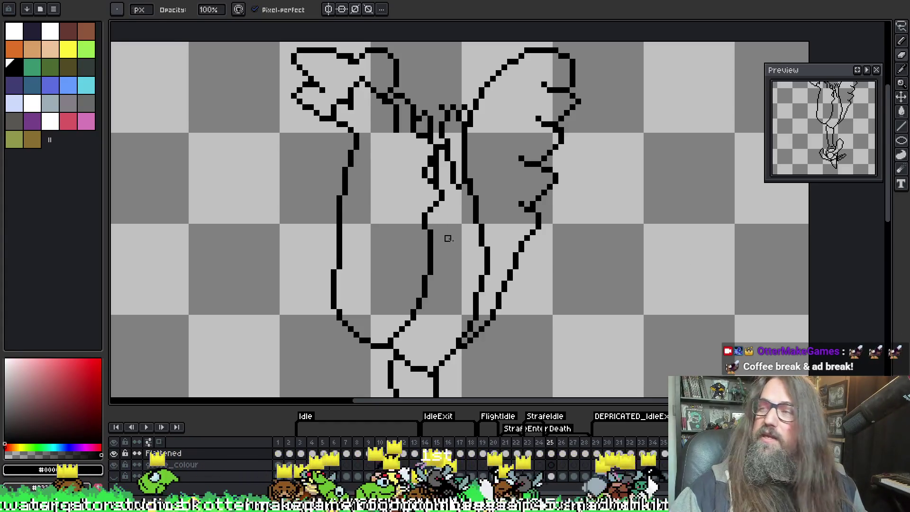
scroll(453, 241, "down", 1)
left_click(388, 116, "alt")
mouse_move(380, 128)
left_mouse_down()
mouse_move(398, 141)
mouse_move(387, 176)
mouse_move(393, 198)
mouse_move(368, 233)
mouse_move(379, 244)
mouse_move(352, 330)
left_mouse_up()
key("e")
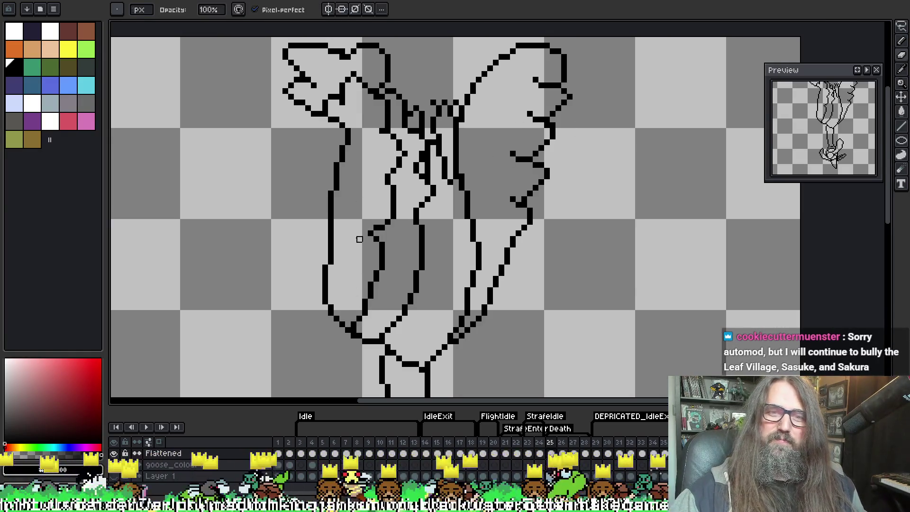
Draw a feather line down the right wing and clean up its ends with the eraser.
key("i")
scroll(454, 74, "up", 2)
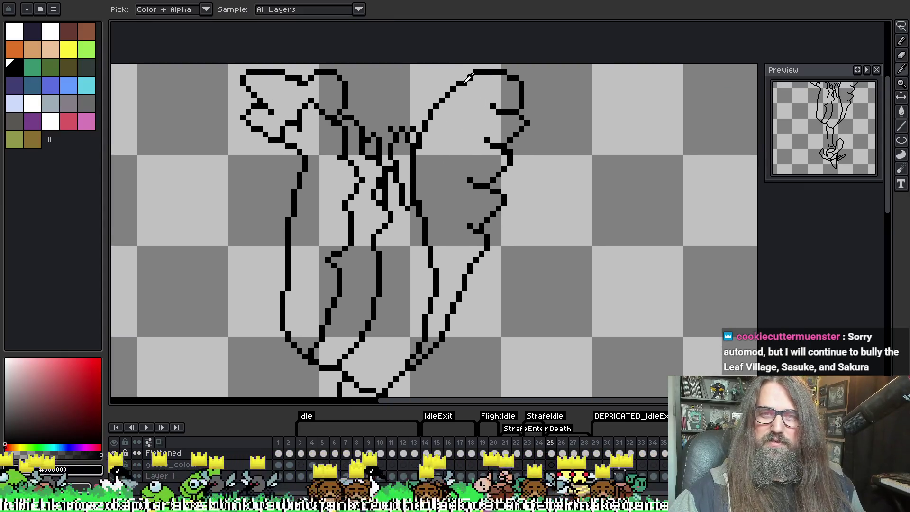
key("b")
mouse_move(467, 84)
left_mouse_down()
mouse_move(455, 88)
mouse_move(476, 97)
mouse_move(467, 124)
mouse_move(473, 129)
mouse_move(446, 200)
mouse_move(457, 230)
mouse_move(445, 243)
mouse_move(457, 270)
mouse_move(441, 299)
left_mouse_up()
key("e")
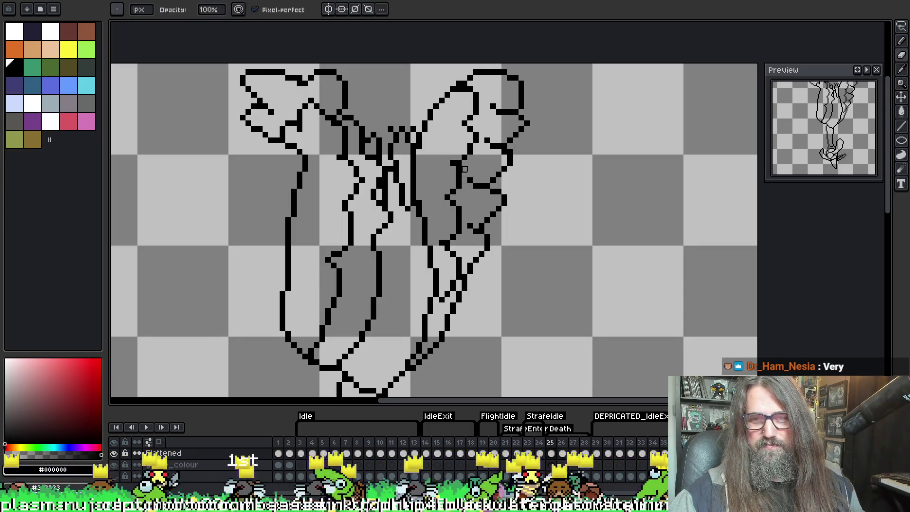
key("b")
key("e")
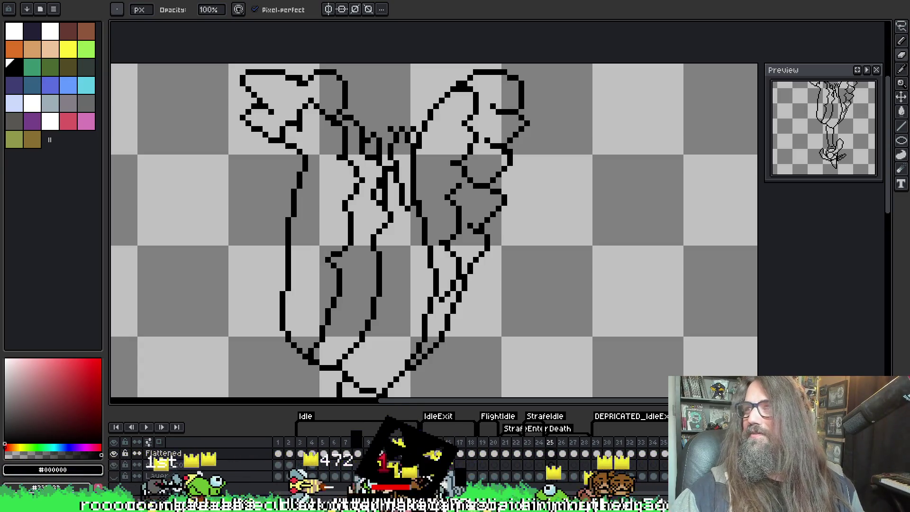
mouse_move(630, 169)
left_mouse_down()
mouse_move(646, 156)
mouse_move(727, 149)
left_mouse_up()
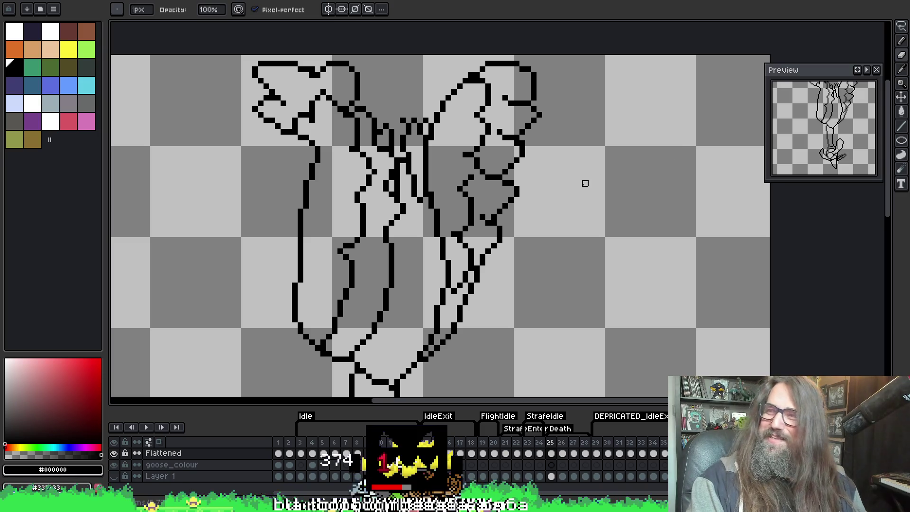
Zoom out, preview the flight animation, stop it on frame 27 and save the file.
scroll(568, 177, "down", 1)
left_click_drag(534, 251, 484, 222)
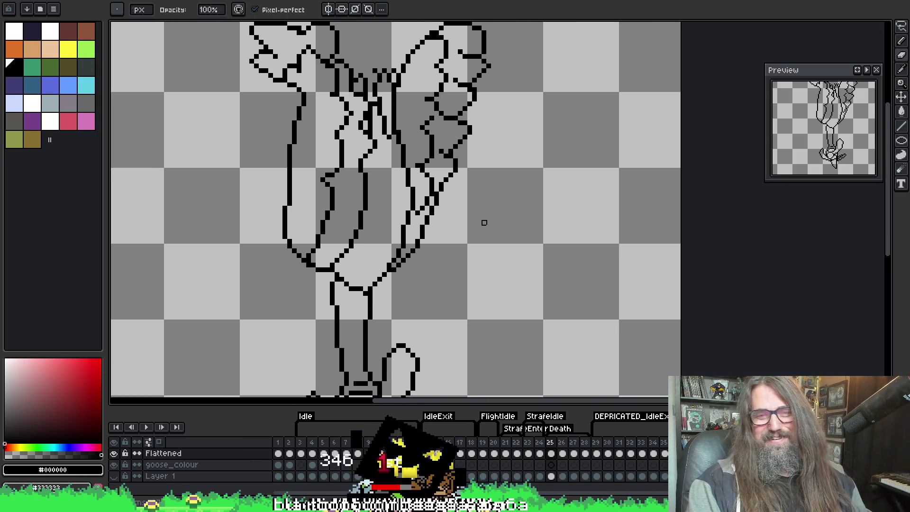
scroll(484, 222, "down", 2)
key("Return")
scroll(518, 298, "down", 1)
scroll(505, 242, "up", 1)
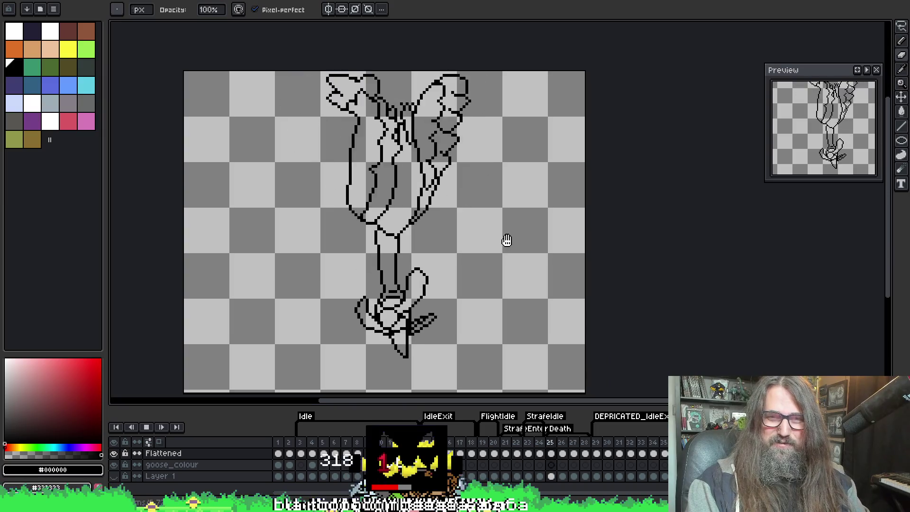
key("Return")
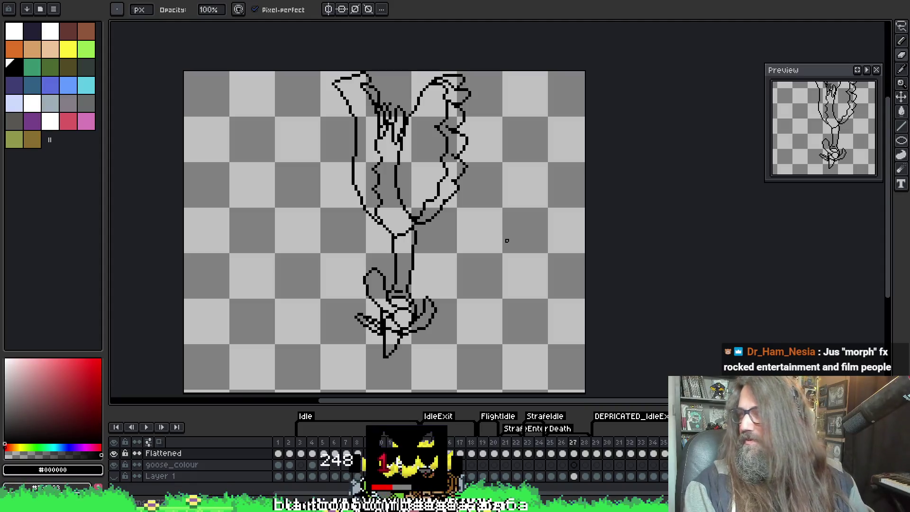
key("ctrl+s")
Pan toward the goose's lower body and play the animation again.
mouse_move(404, 277)
left_mouse_down()
mouse_move(417, 247)
mouse_move(413, 230)
mouse_move(399, 226)
mouse_move(449, 222)
mouse_move(442, 201)
left_mouse_up()
scroll(413, 220, "up", 1)
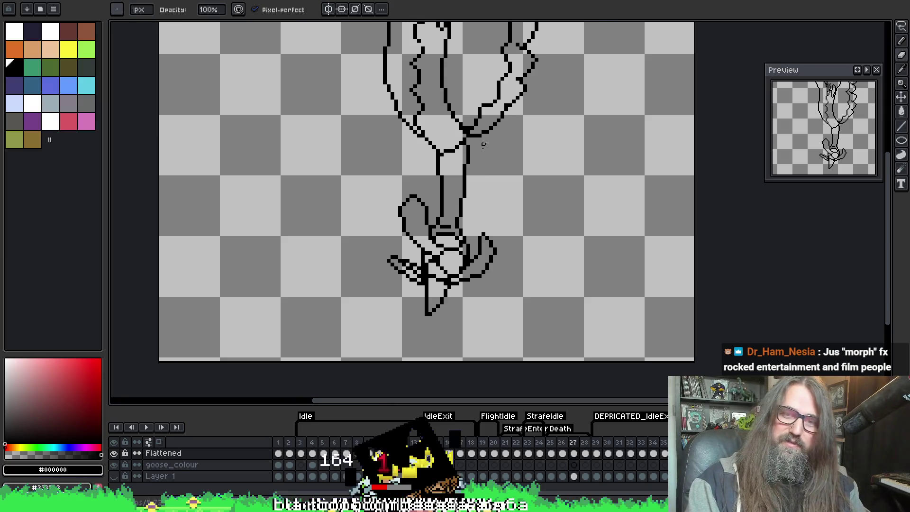
key("Return")
scroll(486, 170, "down", 1)
left_click_drag(487, 176, 428, 221)
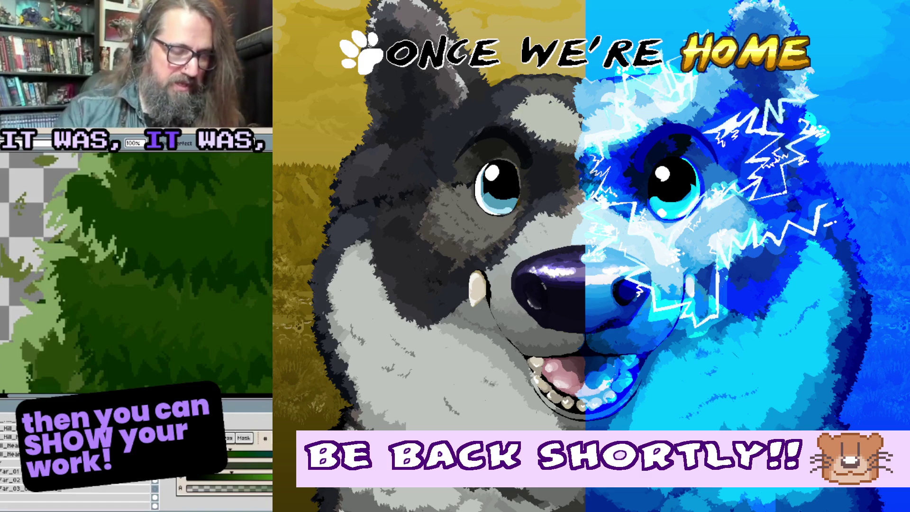
Switch to the brush, pan to the canvas's left edge and turn on onion skinning with F3.
scroll(122, 229, "down", 2)
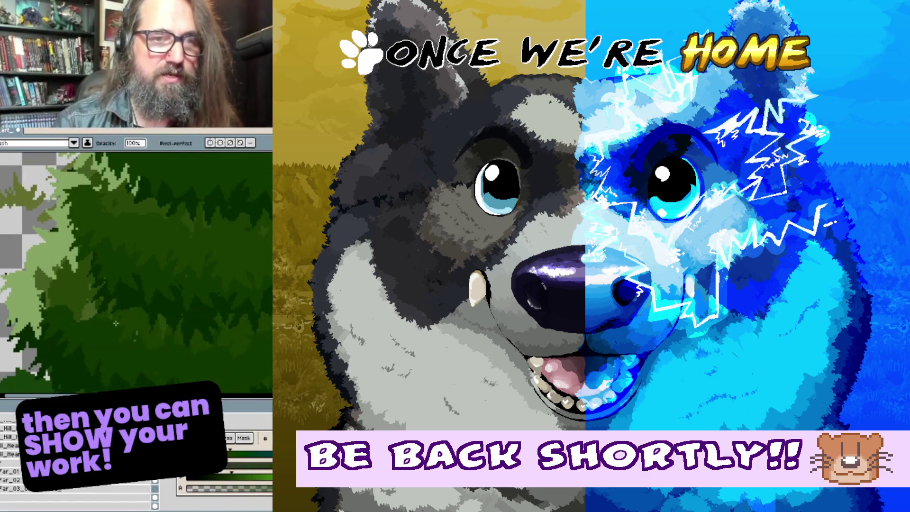
key("b")
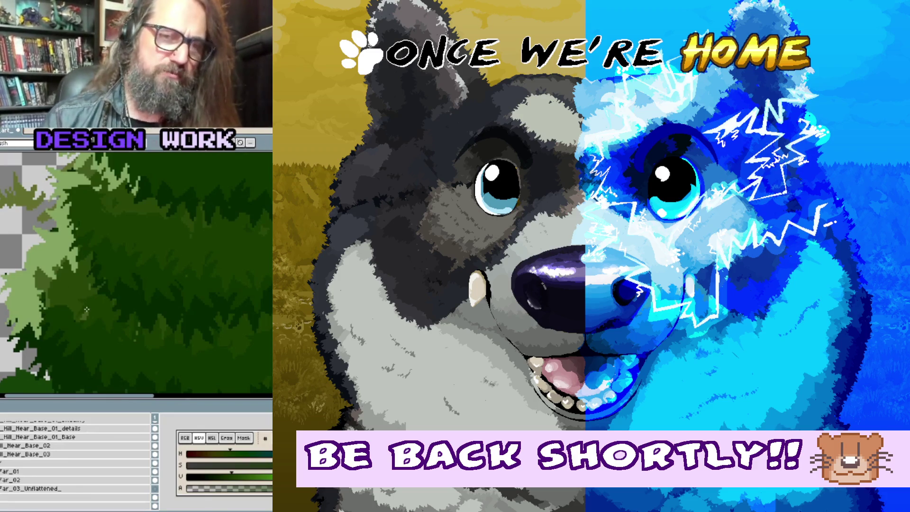
left_click_drag(87, 310, 104, 280)
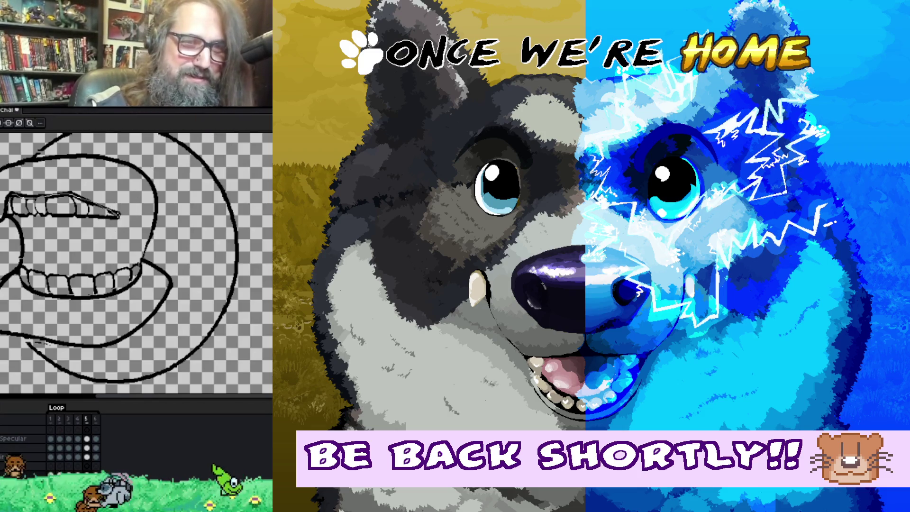
key("F3")
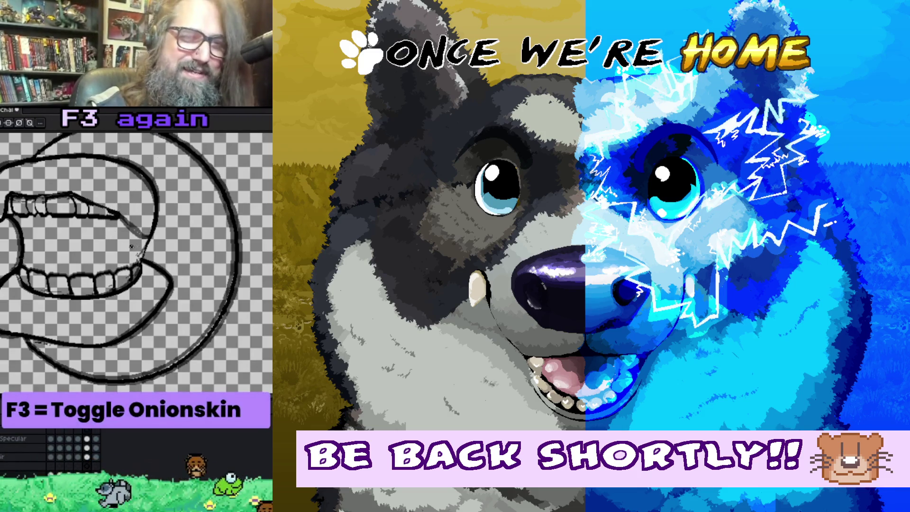
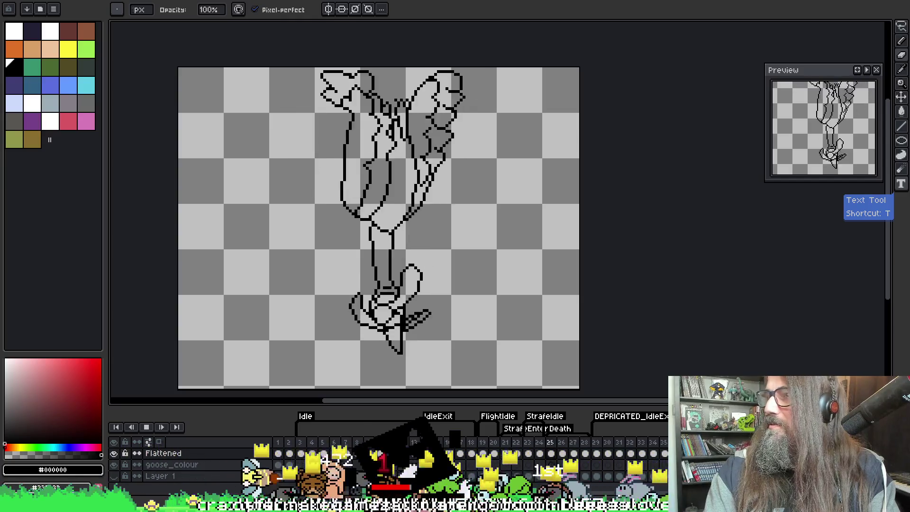
Switch from Pixelorama to the browser showing the GameDev.tv Game Jam 2026 itch.io page.
key("alt+Tab")
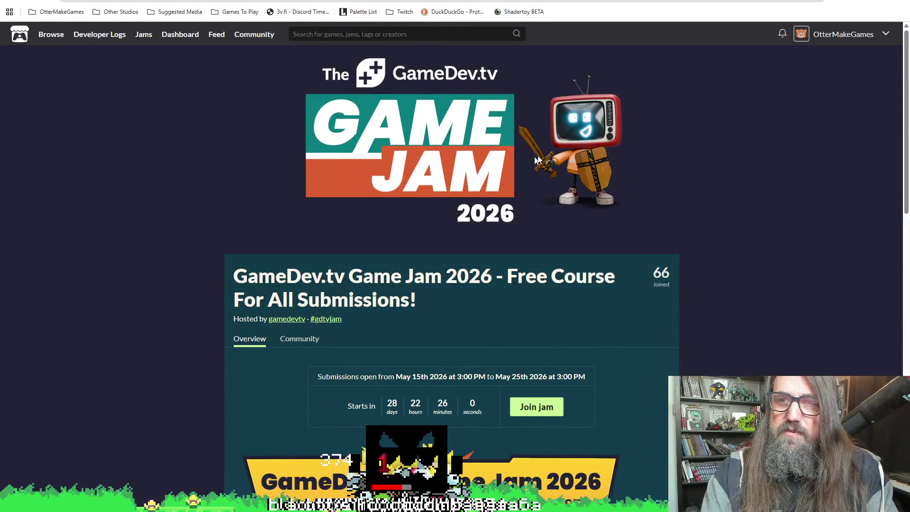
Scroll down the jam page and highlight the lines about the theme announcement.
scroll(427, 176, "down", 2)
scroll(238, 184, "up", 2)
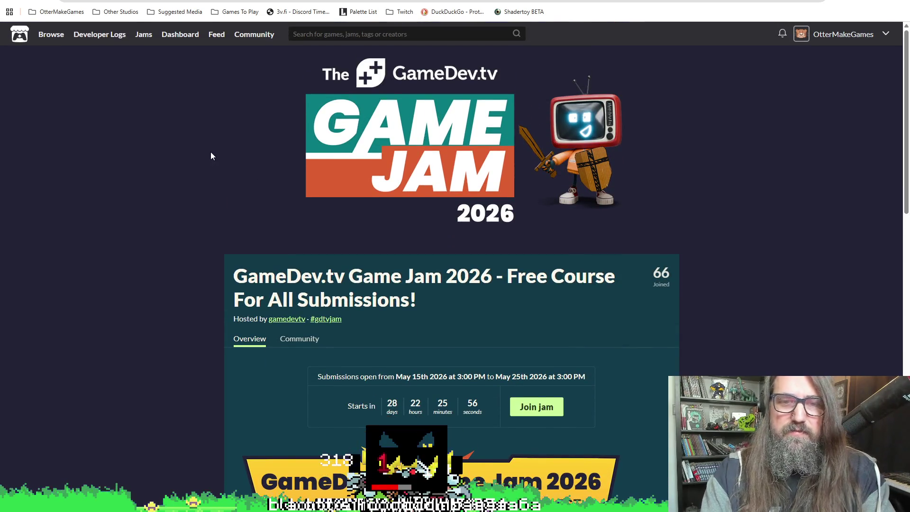
scroll(221, 208, "down", 2)
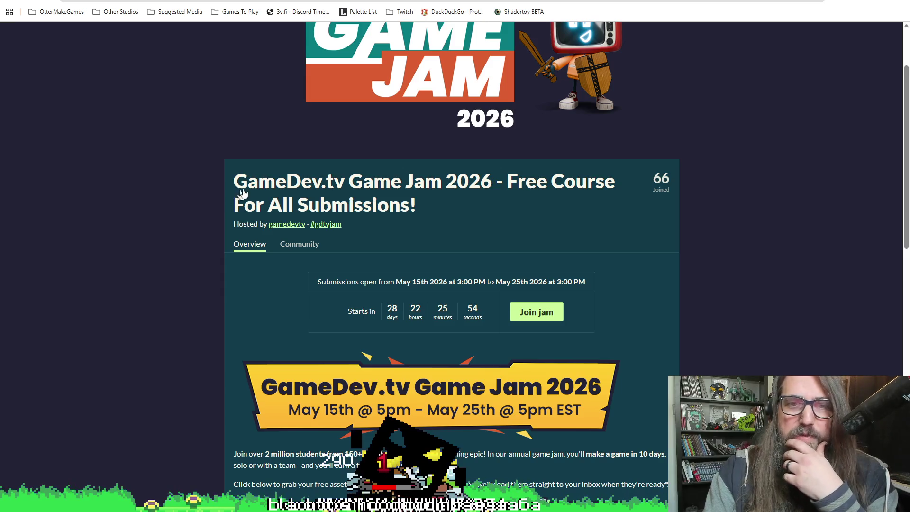
scroll(241, 192, "down", 1)
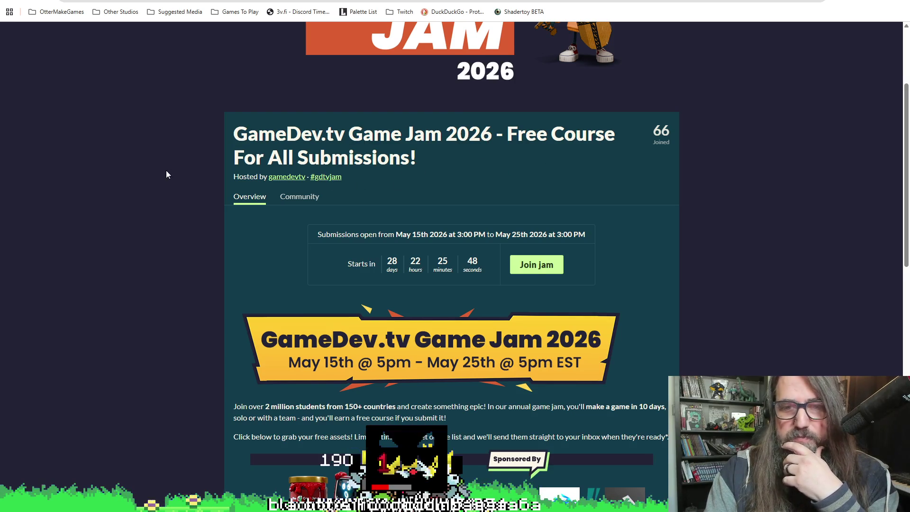
scroll(271, 167, "down", 1)
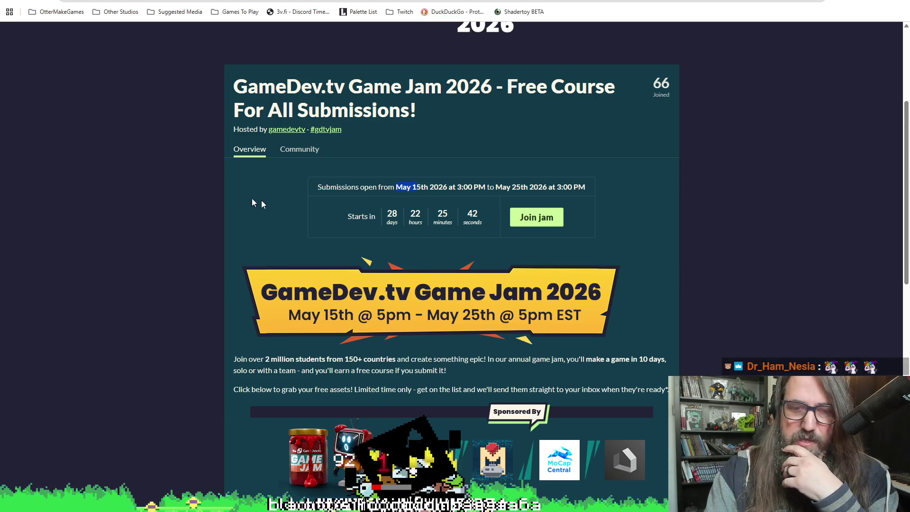
scroll(261, 204, "down", 3)
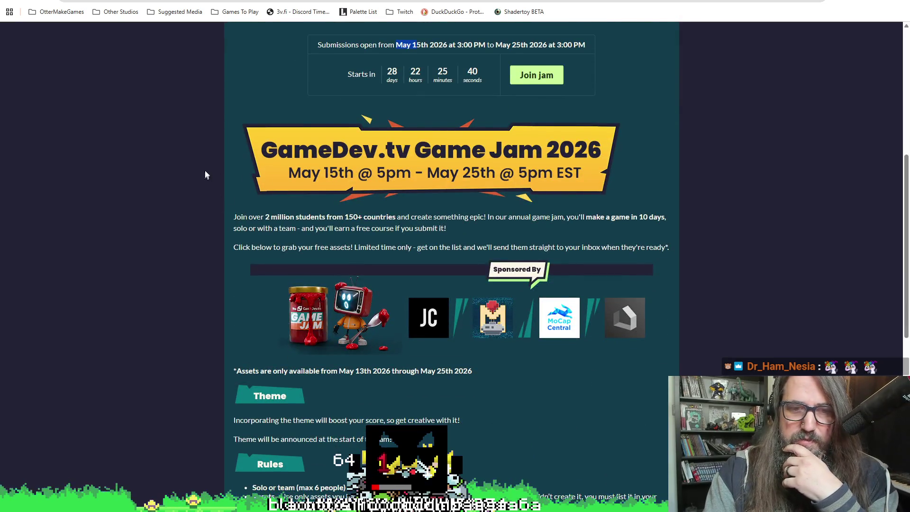
scroll(204, 163, "down", 3)
scroll(199, 160, "up", 1)
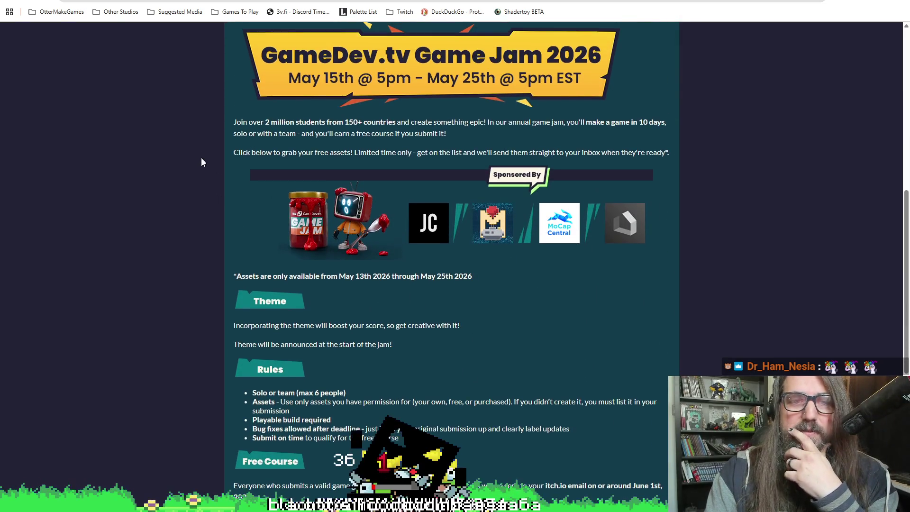
mouse_move(243, 325)
left_mouse_down()
mouse_move(250, 350)
mouse_move(372, 335)
mouse_move(381, 322)
left_mouse_up()
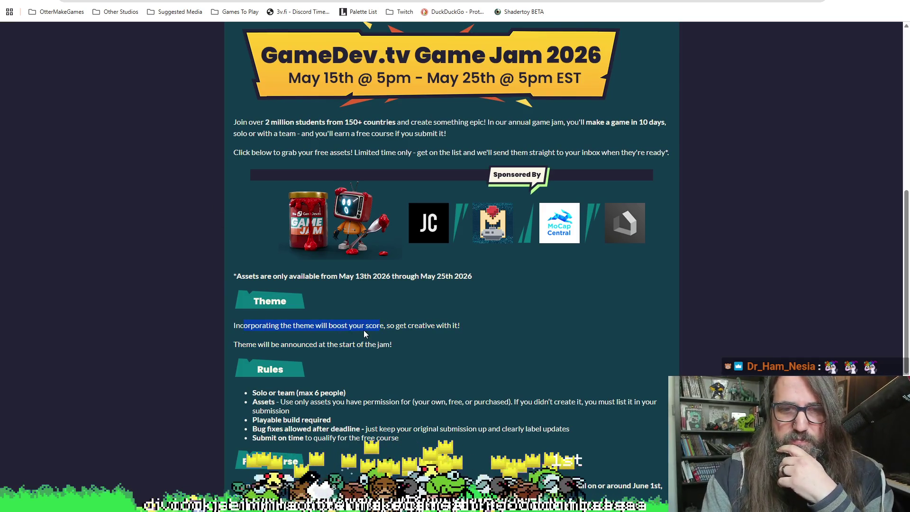
mouse_move(253, 344)
left_mouse_down()
mouse_move(274, 337)
mouse_move(391, 346)
left_mouse_up()
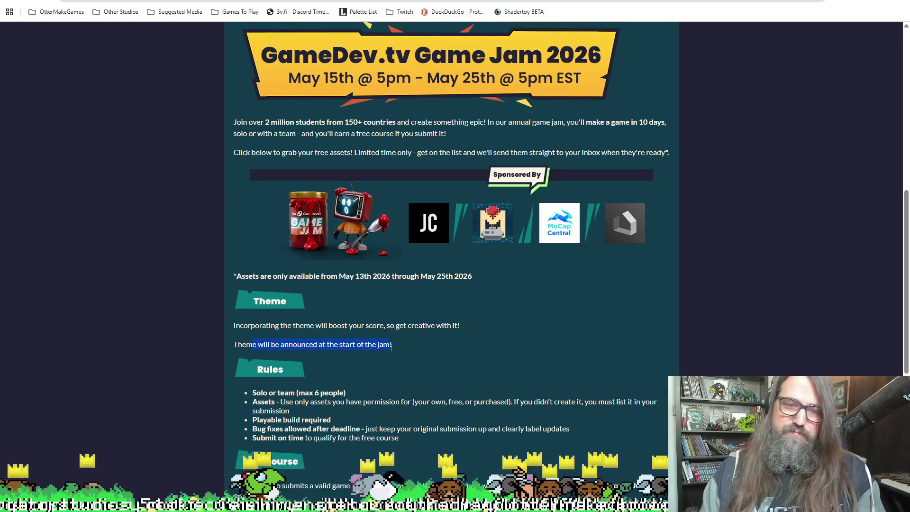
Read through the rules, judging and FAQ, then return to Pixelorama via the Google tab.
scroll(304, 350, "down", 2)
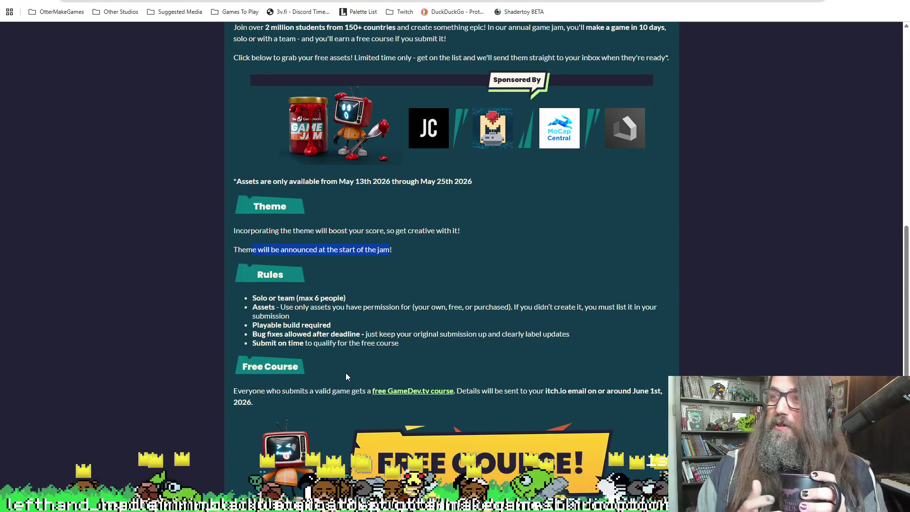
scroll(427, 279, "down", 2)
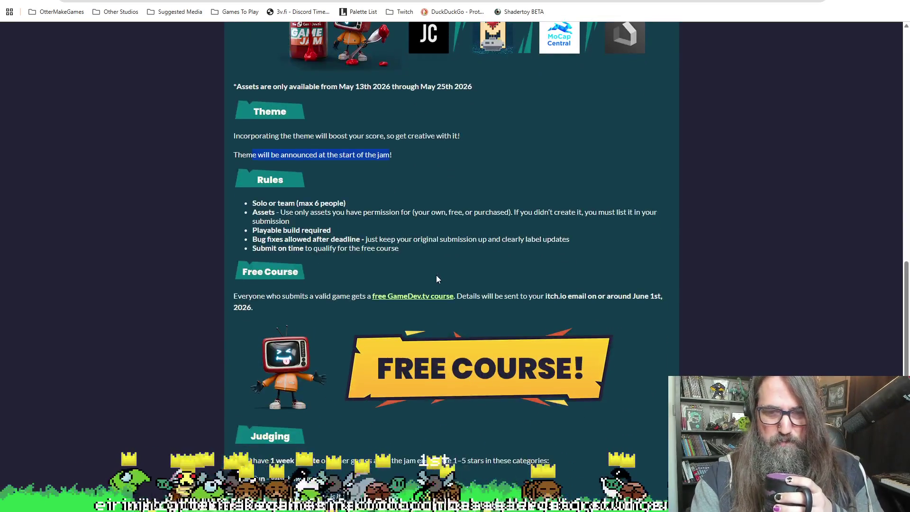
scroll(408, 209, "down", 3)
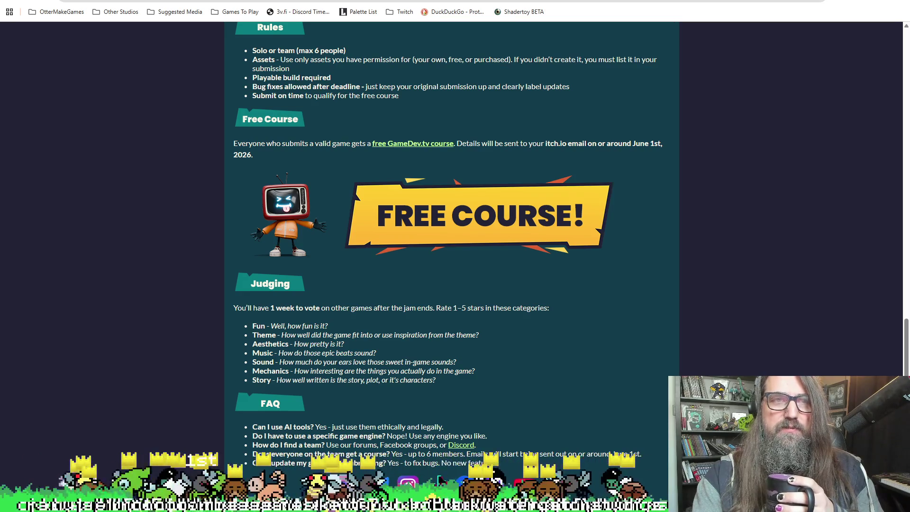
left_click(108, 4)
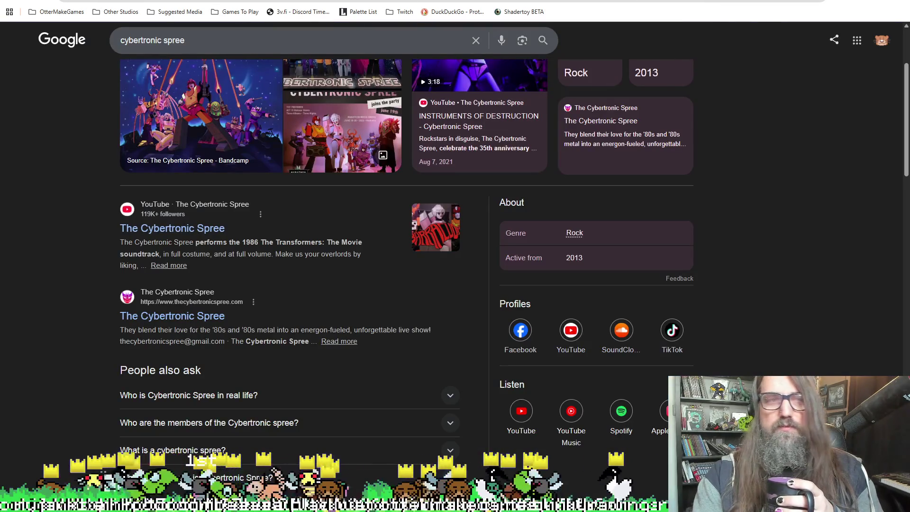
key("alt+Tab")
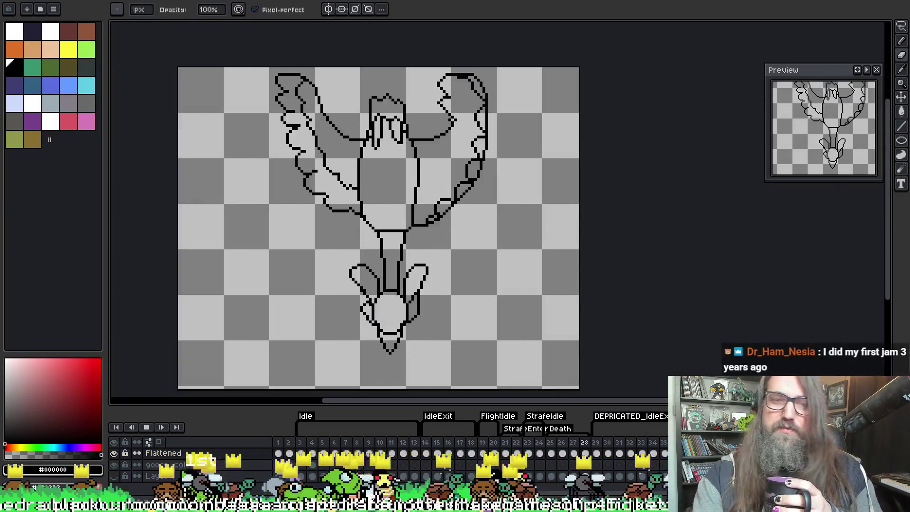
Zoom the canvas and step through frames 18, 19 and 20 to compare the goose poses.
scroll(610, 247, "down", 3)
scroll(610, 246, "up", 2)
scroll(609, 244, "down", 1)
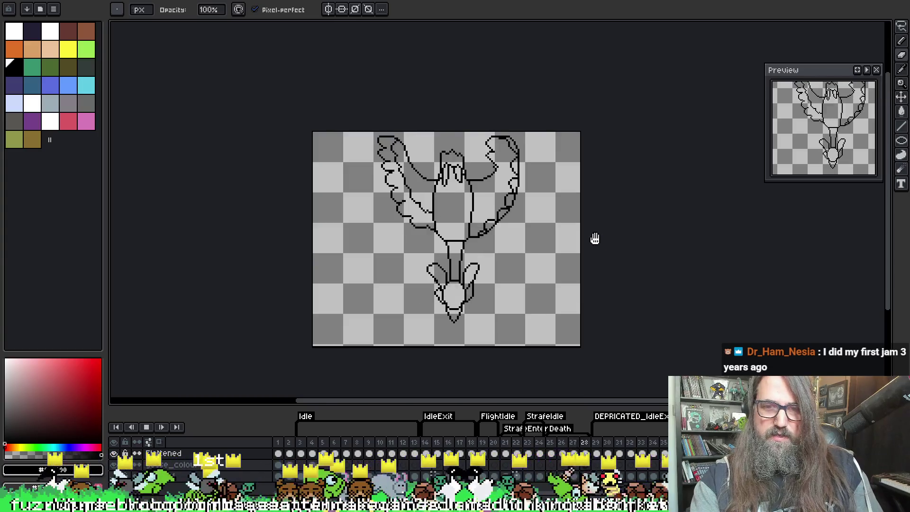
scroll(592, 238, "up", 1)
scroll(592, 237, "down", 1)
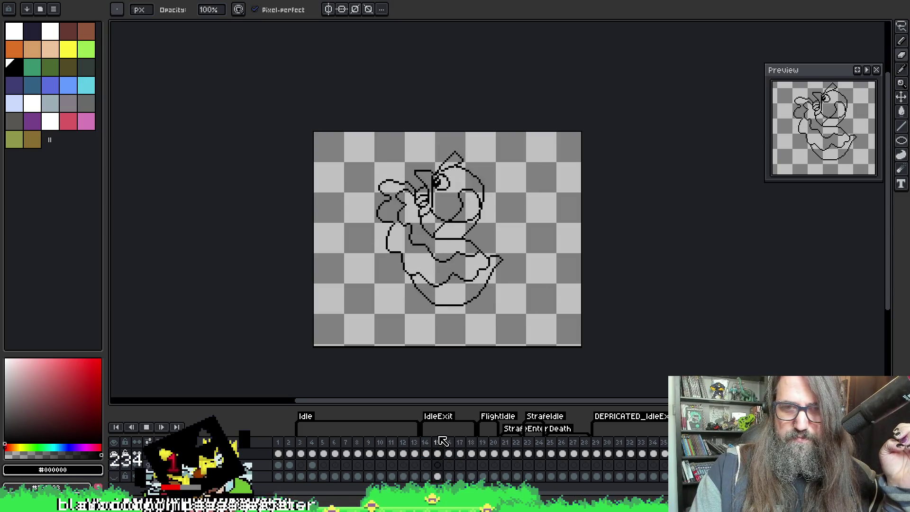
left_click(473, 445)
left_click(482, 445)
left_click(493, 445)
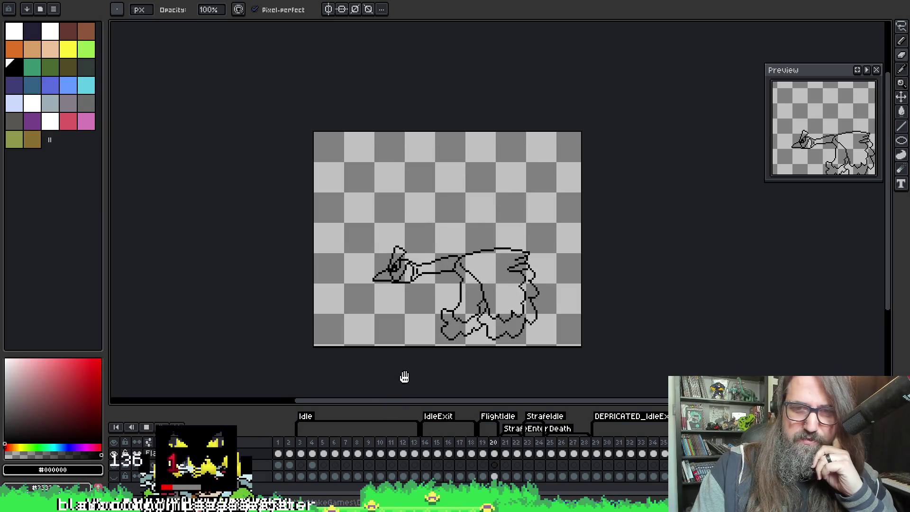
Recentre the goose in the view and settle on the empty frame 15.
mouse_move(445, 308)
left_mouse_down()
mouse_move(421, 292)
mouse_move(410, 260)
mouse_move(441, 234)
left_mouse_up()
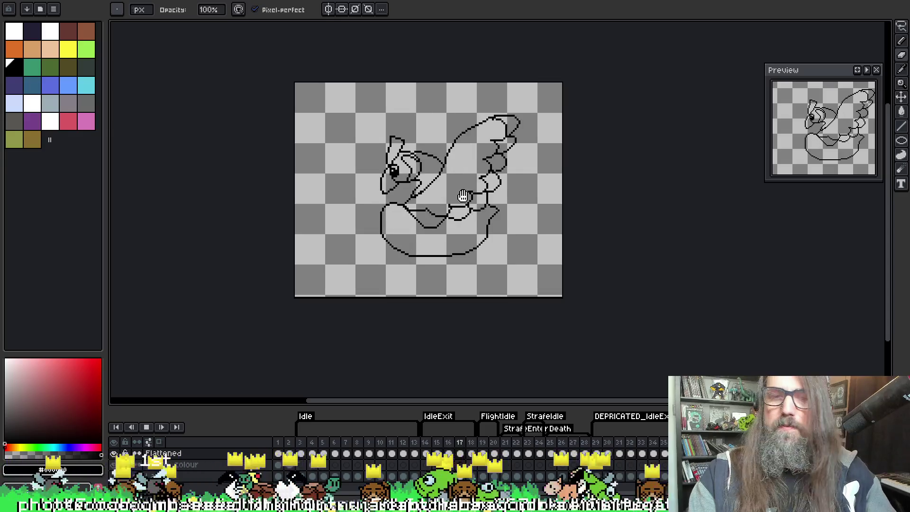
mouse_move(495, 169)
left_mouse_down()
mouse_move(439, 169)
mouse_move(509, 150)
left_mouse_up()
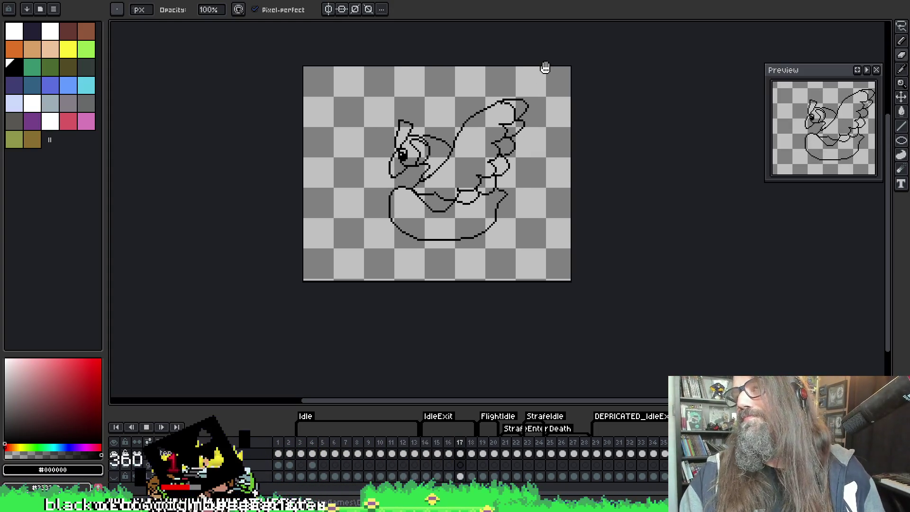
left_click_drag(410, 244, 390, 246)
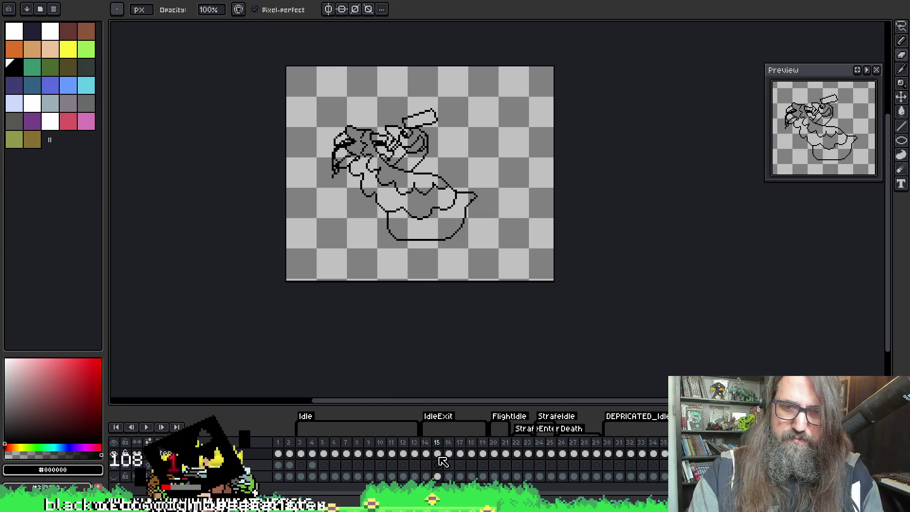
key("Delete")
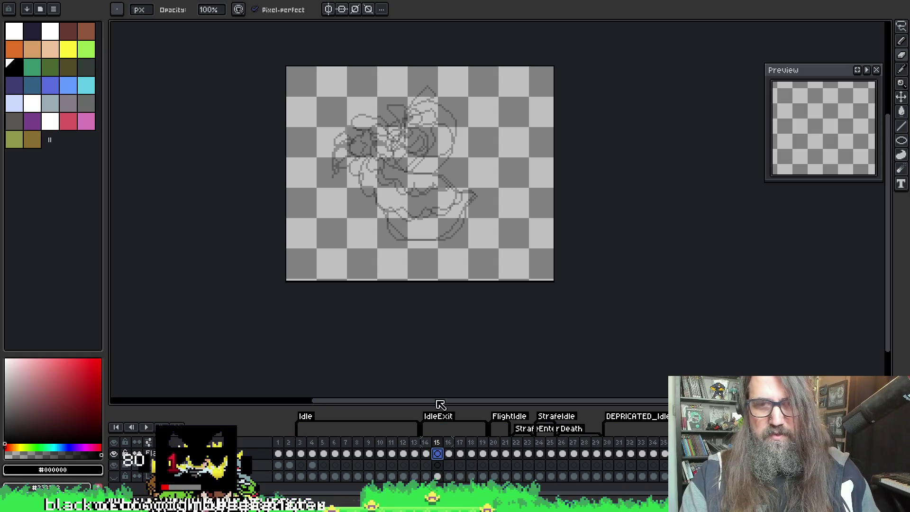
Zoom over the onion-skin outlines and flip between frames 14 and 15, ending on frame 14.
scroll(406, 197, "up", 5)
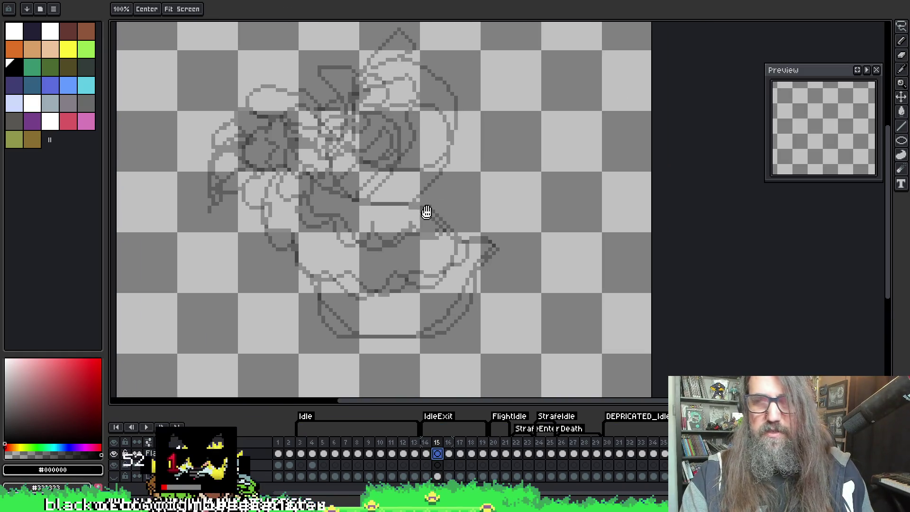
left_click_drag(427, 212, 452, 198)
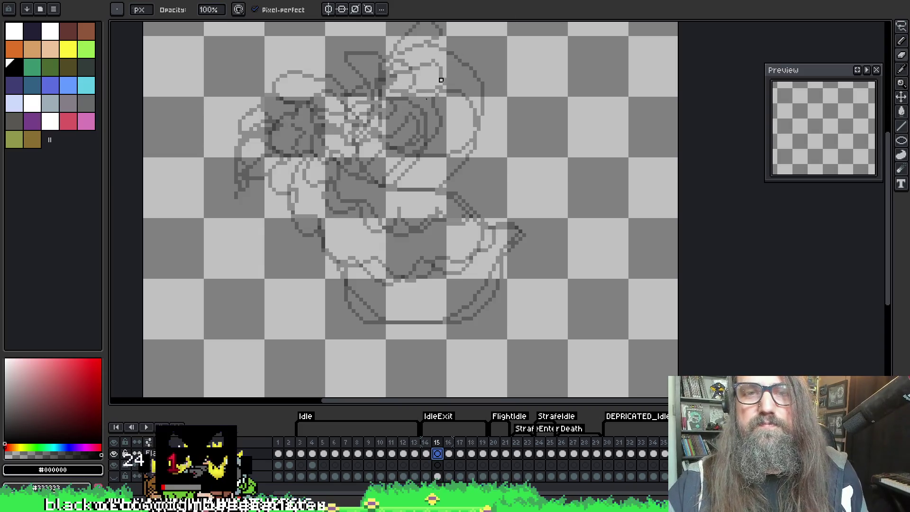
left_click_drag(440, 79, 453, 88)
key("Left")
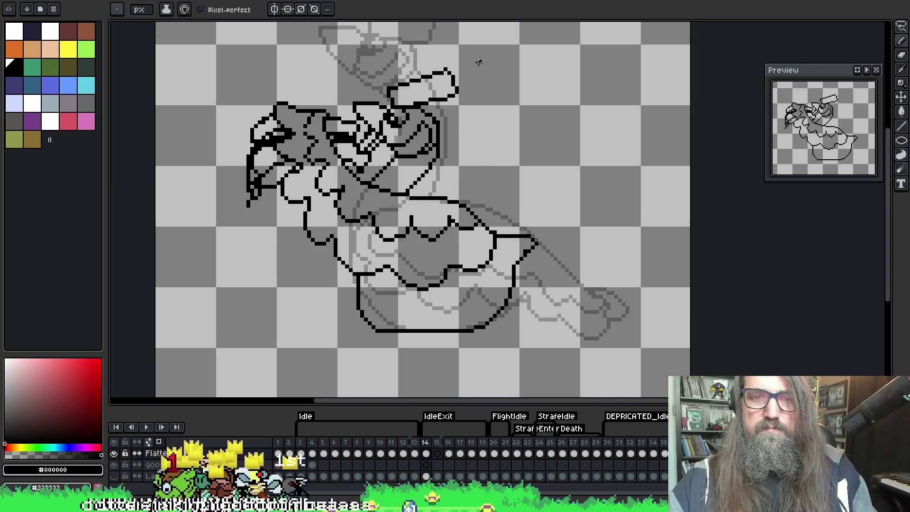
key("Right")
key("Left")
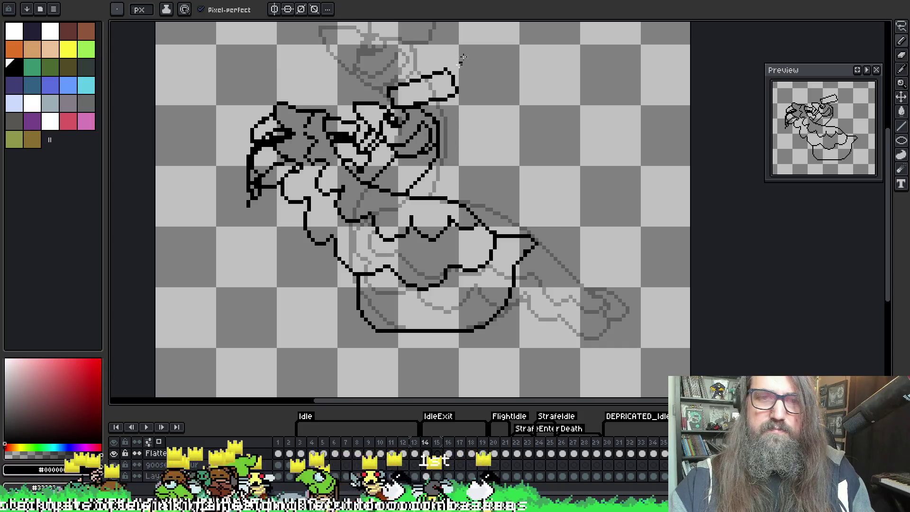
key("Right")
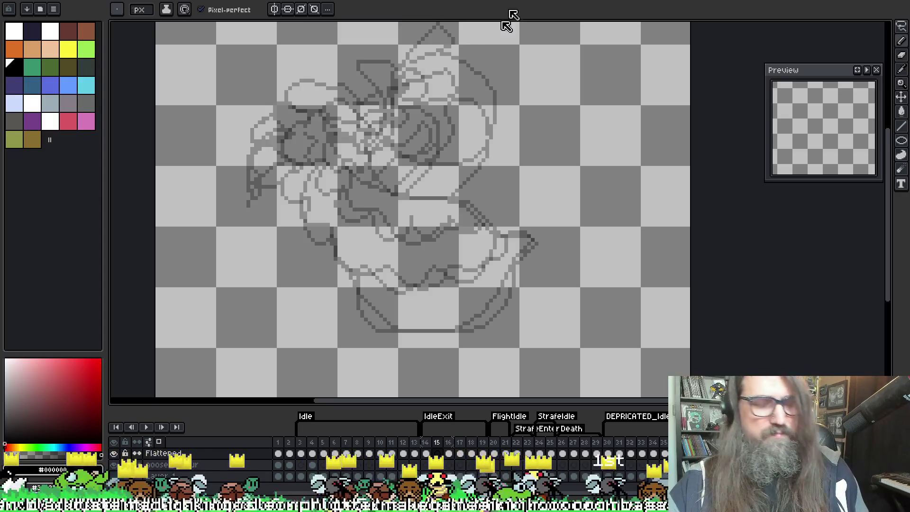
key("Left")
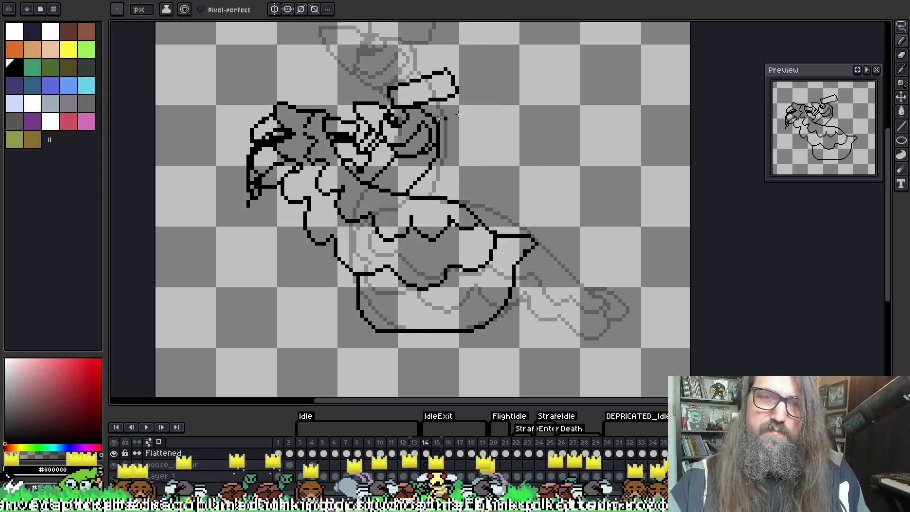
key("m")
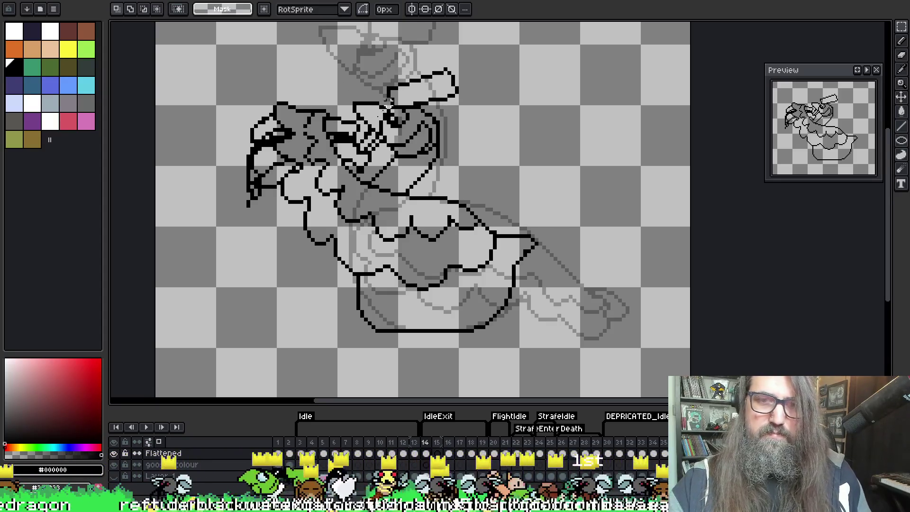
Copy the goose's head from frame 14 and paste it into position on frame 15.
mouse_move(476, 51)
left_mouse_down()
mouse_move(426, 142)
mouse_move(351, 156)
left_mouse_up()
key("ctrl+c")
key("b")
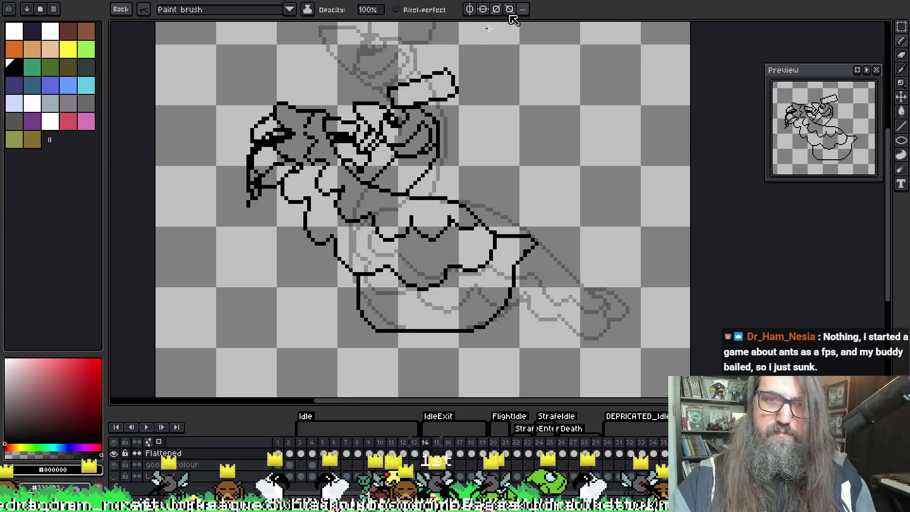
key("period")
key("ctrl+v")
mouse_move(521, 55)
left_mouse_down()
mouse_move(452, 90)
mouse_move(445, 29)
mouse_move(438, 145)
mouse_move(479, 120)
mouse_move(418, 151)
left_mouse_up()
Try a second pasted head copy, discard it, and clear the selection.
key("ctrl+v")
mouse_move(452, 101)
left_mouse_down()
mouse_move(403, 142)
mouse_move(453, 83)
left_mouse_up()
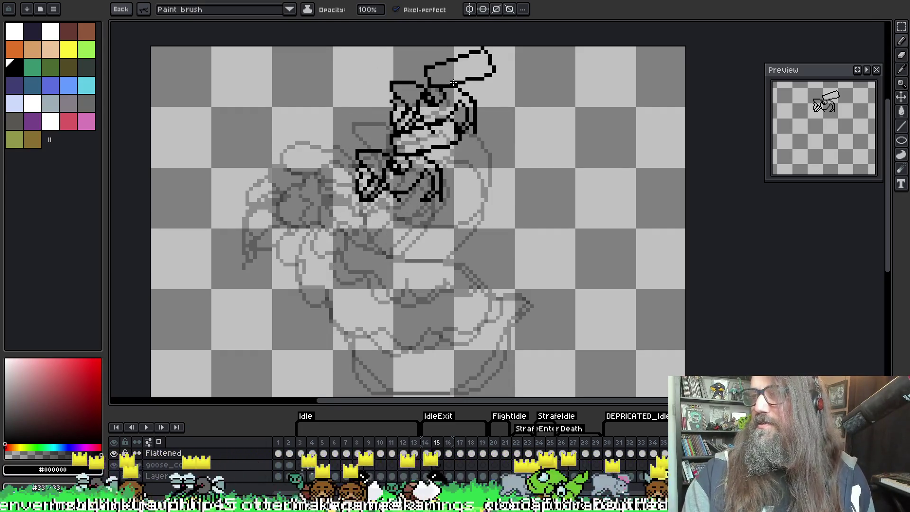
mouse_move(453, 83)
left_mouse_down()
mouse_move(534, 138)
mouse_move(374, 108)
mouse_move(349, 113)
left_mouse_up()
scroll(350, 114, "up", 2)
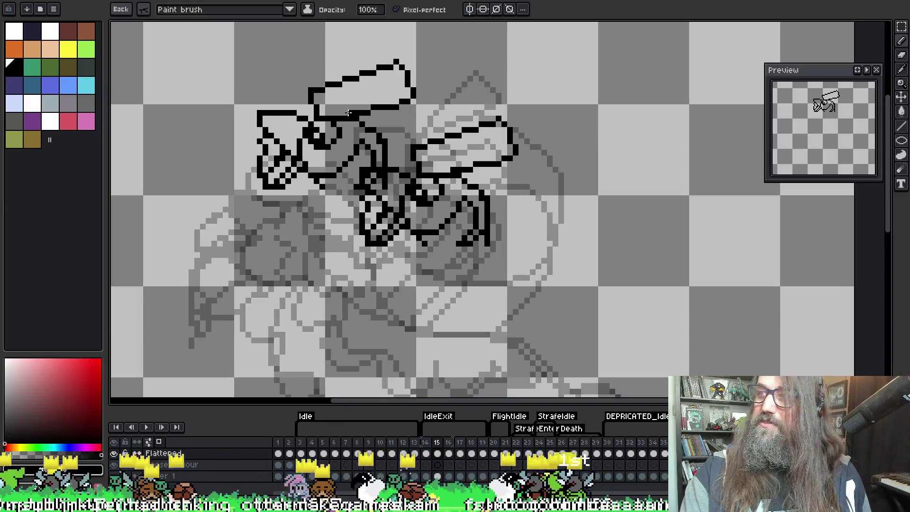
scroll(349, 114, "down", 1)
key("Escape")
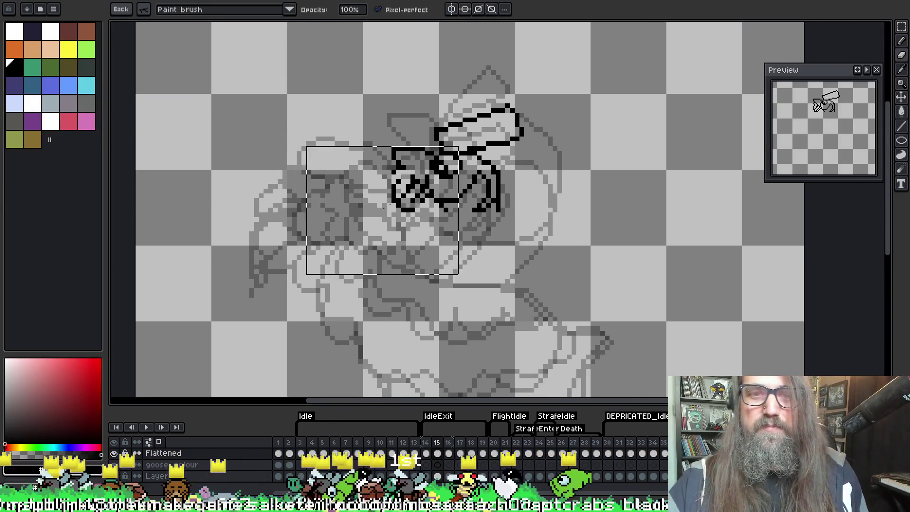
key("ctrl+d")
key("b")
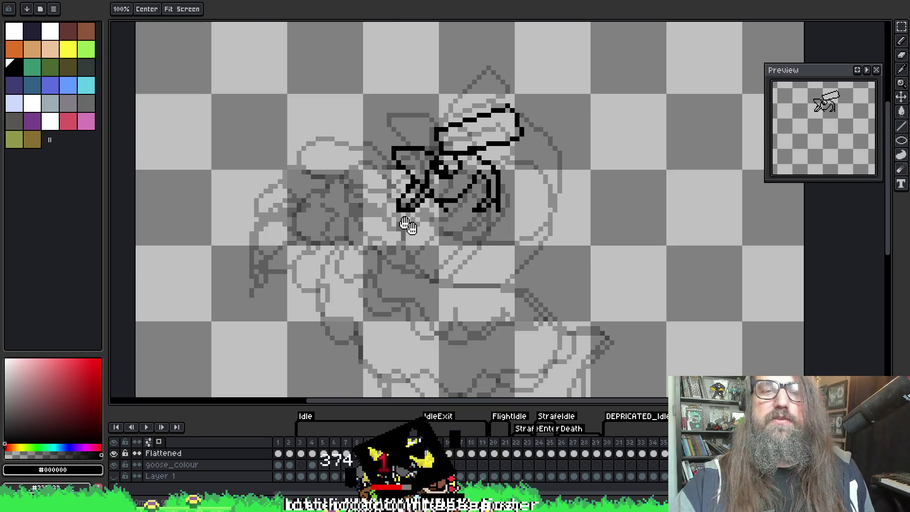
left_click_drag(442, 209, 399, 199)
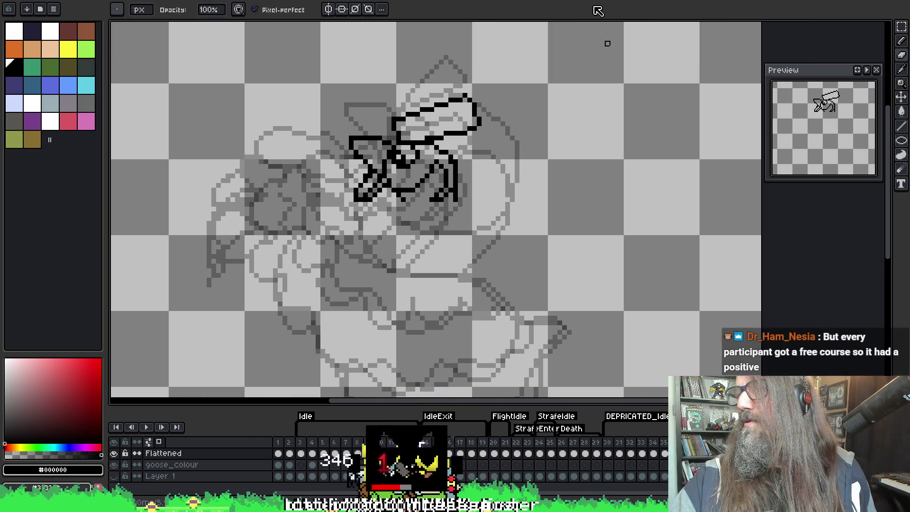
scroll(492, 195, "down", 1)
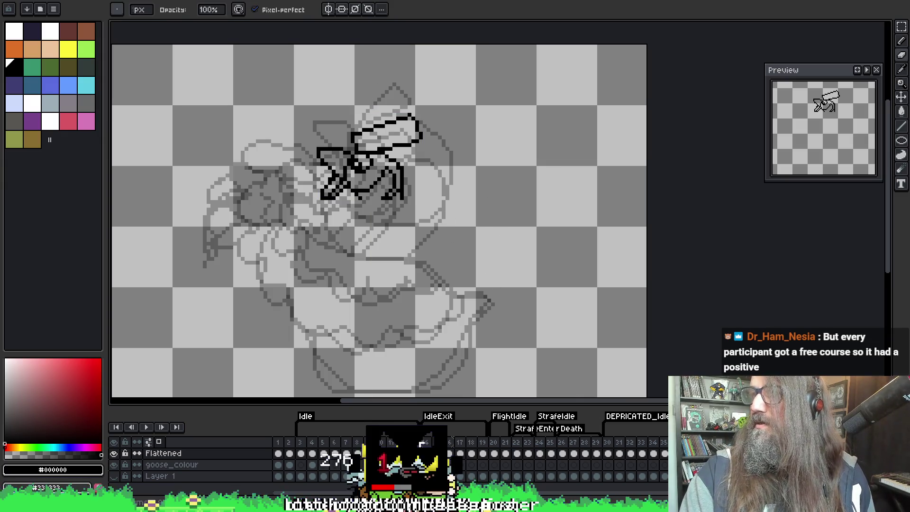
scroll(340, 160, "up", 2)
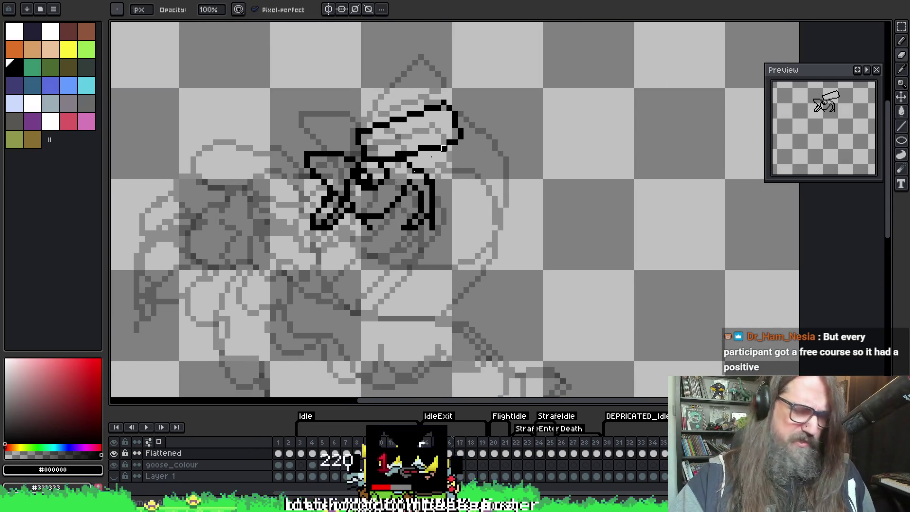
key("m")
mouse_move(259, 83)
left_mouse_down()
mouse_move(308, 162)
mouse_move(489, 235)
left_mouse_up()
left_click(377, 124)
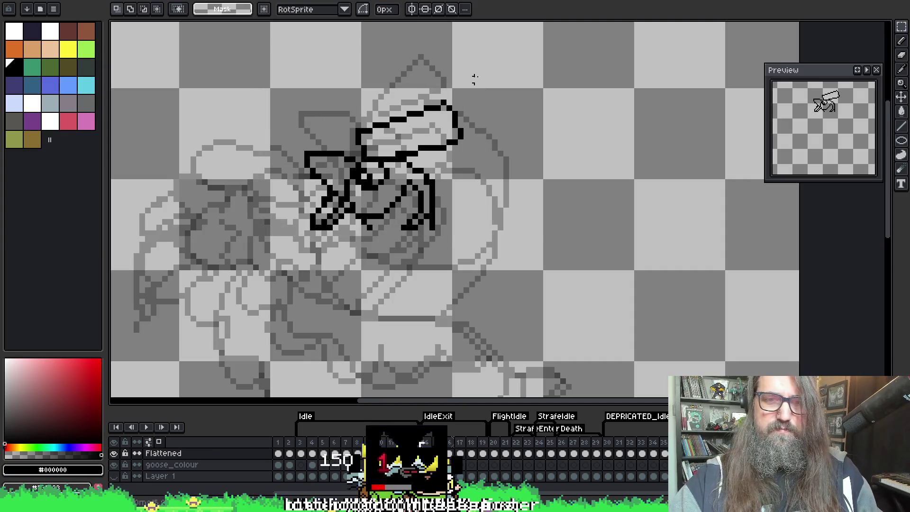
key("Return")
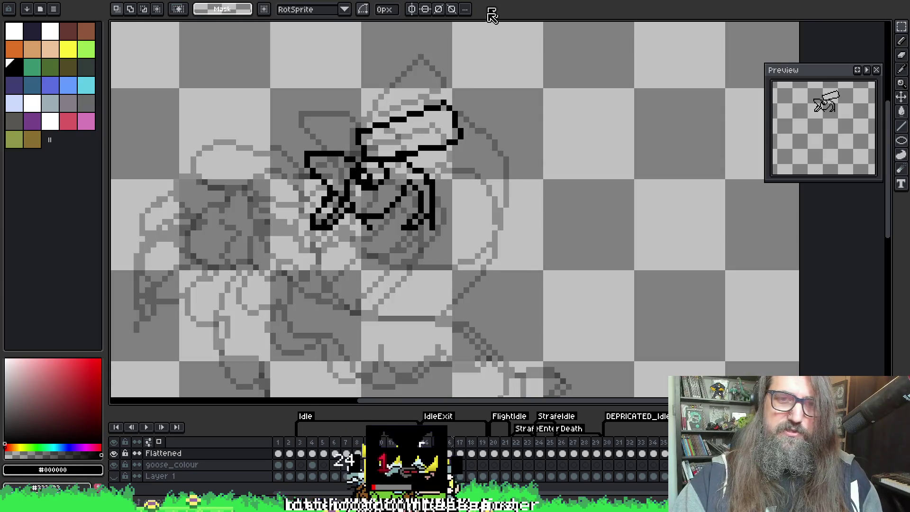
mouse_move(500, 75)
left_mouse_down()
mouse_move(412, 173)
mouse_move(359, 198)
mouse_move(363, 165)
left_mouse_up()
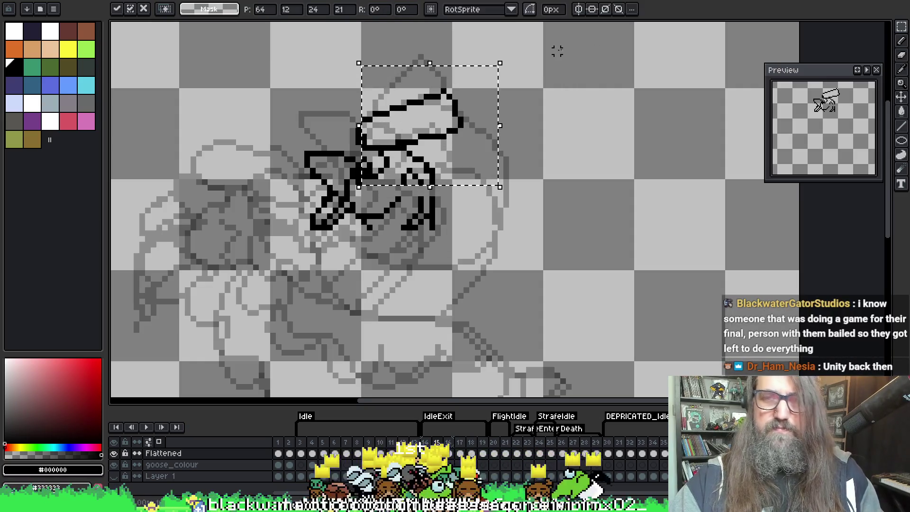
Select part of the head lines, nudge them one pixel and commit the move.
key("ctrl+d")
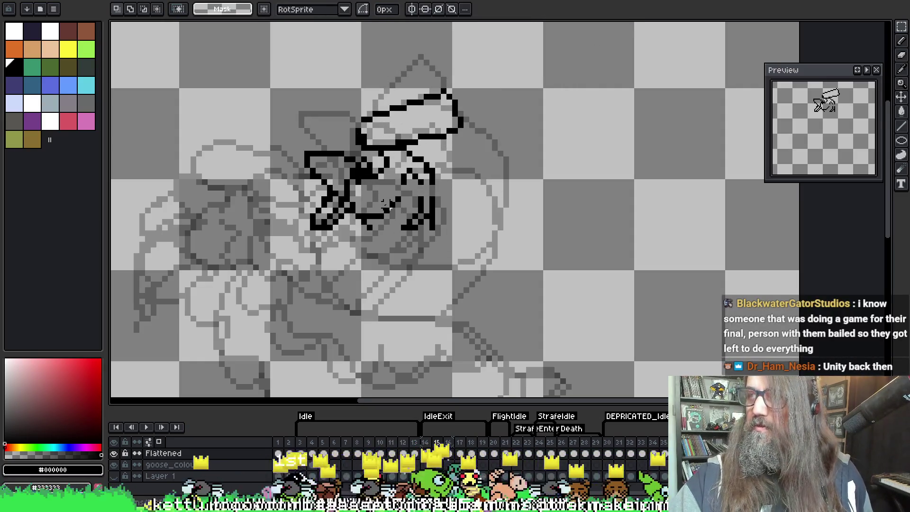
right_click(420, 205)
left_click(453, 264)
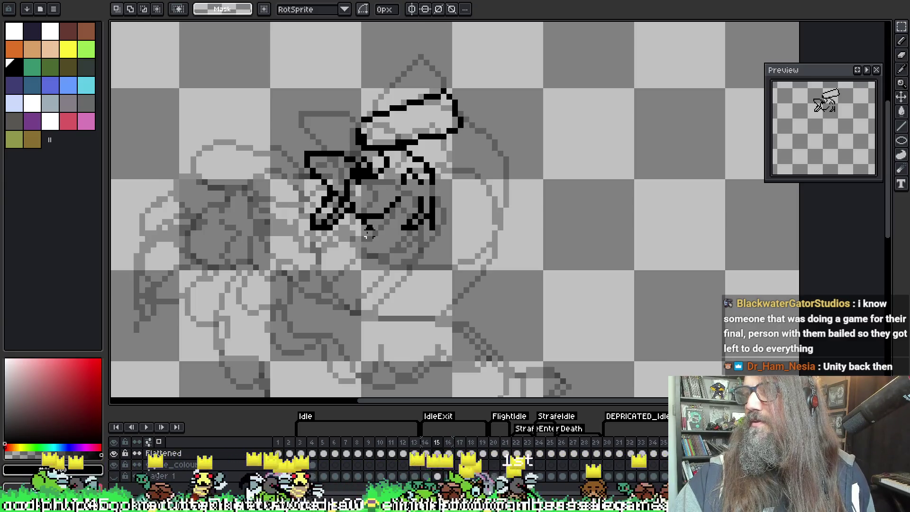
mouse_move(450, 257)
left_mouse_down()
mouse_move(435, 233)
mouse_move(352, 191)
mouse_move(360, 196)
left_mouse_up()
key("Down")
key("Return")
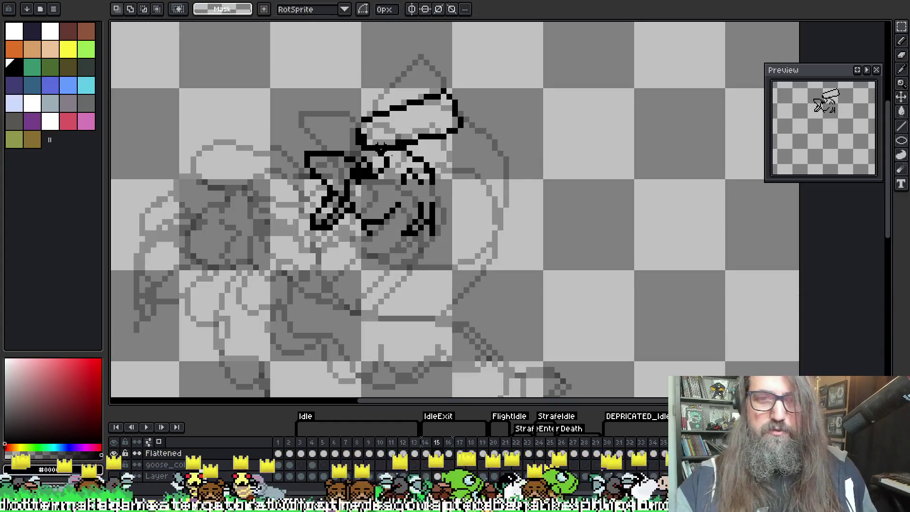
Select the right part of the head and shift it one pixel to the right.
mouse_move(520, 68)
left_mouse_down()
mouse_move(416, 234)
mouse_move(387, 260)
left_mouse_up()
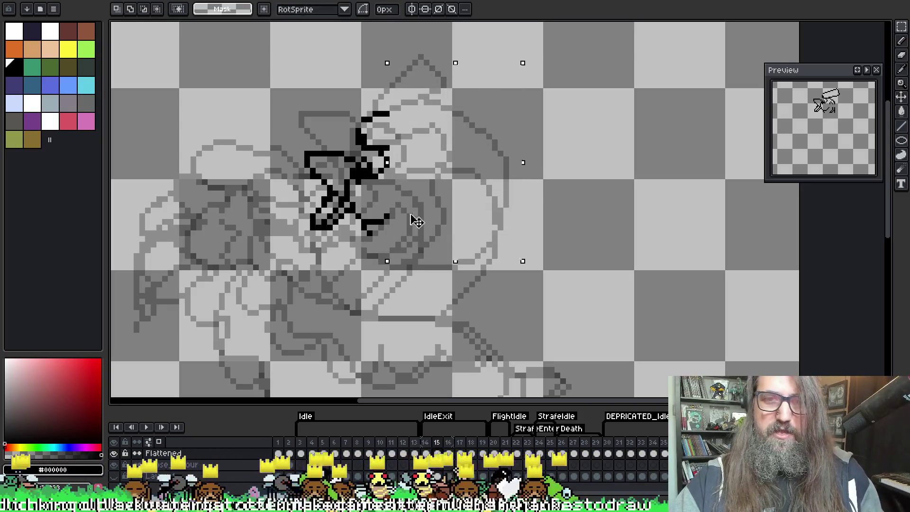
left_click_drag(449, 126, 458, 122)
key("ctrl+d")
key("b")
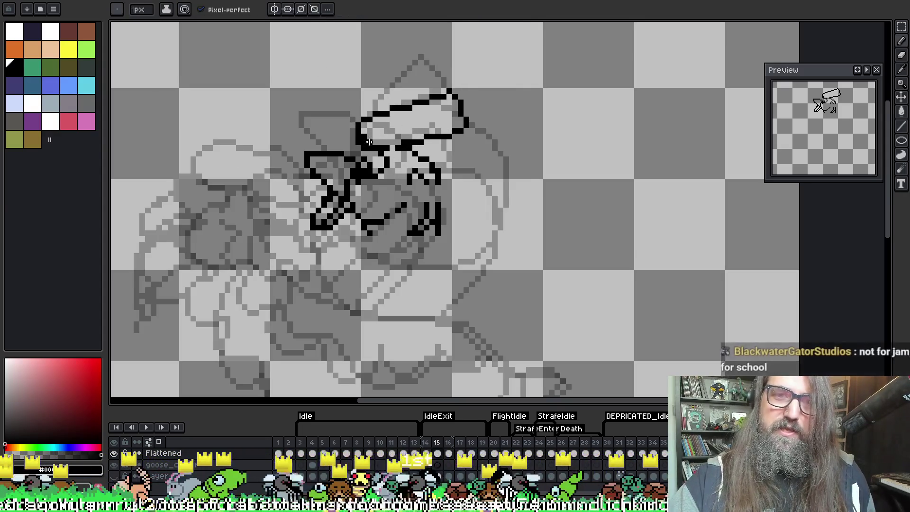
Draw a short line down the head's right side and a curved outline along the belly.
key("e")
key("i")
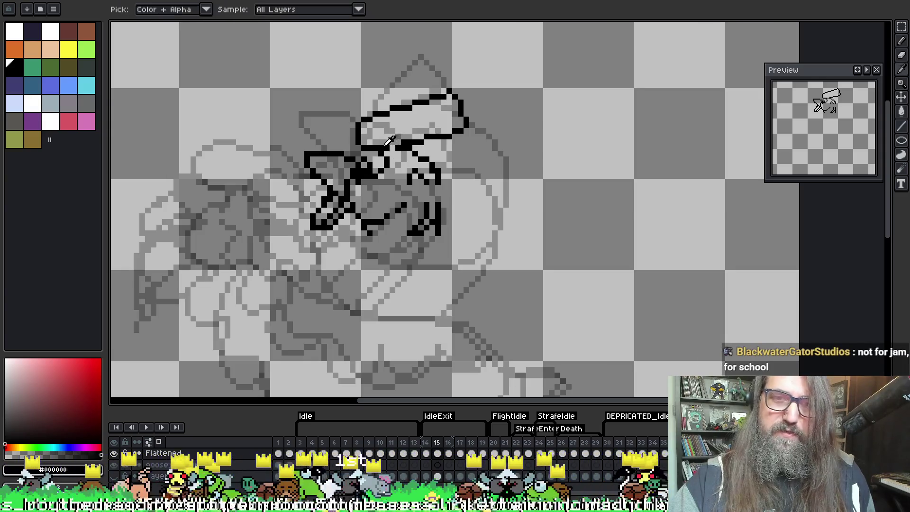
key("b")
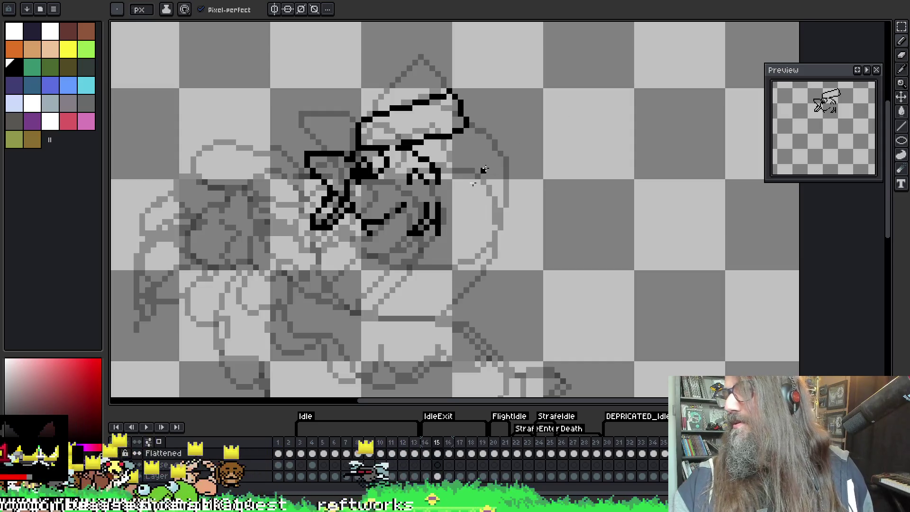
left_click_drag(554, 186, 599, 179)
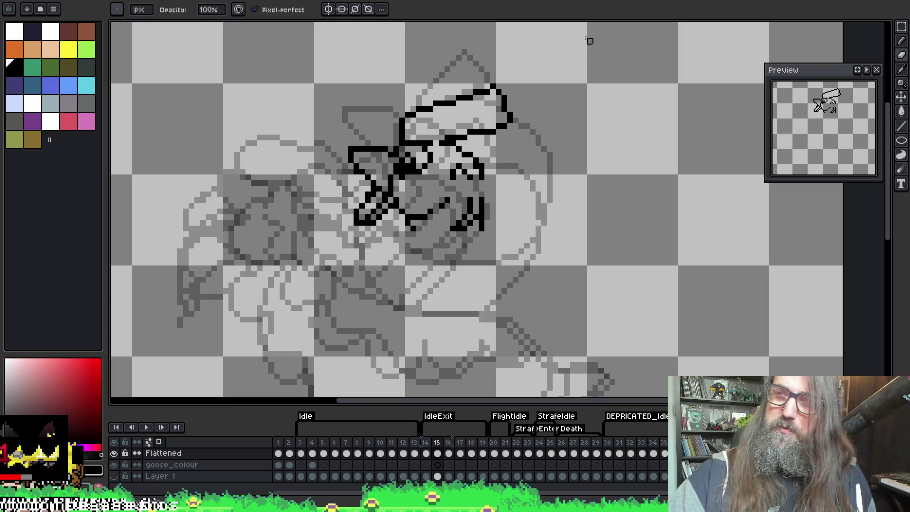
key("e")
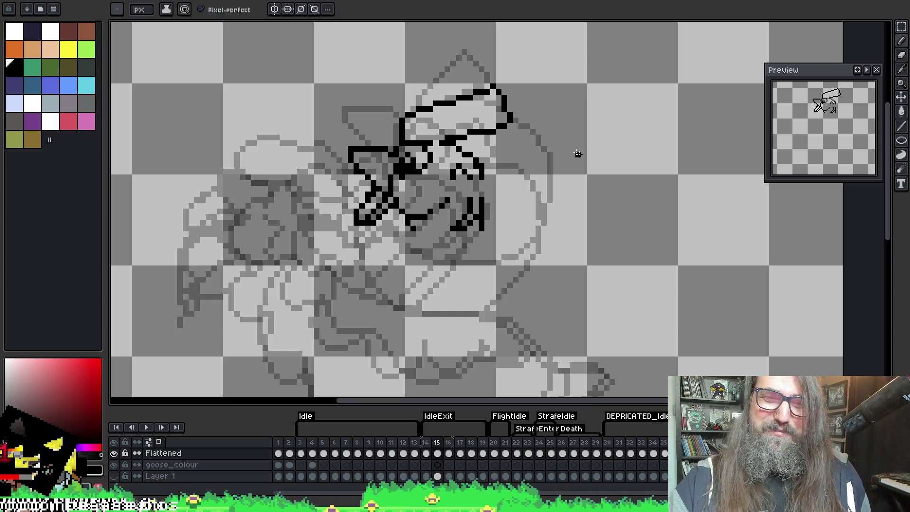
scroll(468, 124, "down", 2)
left_click_drag(444, 147, 437, 160)
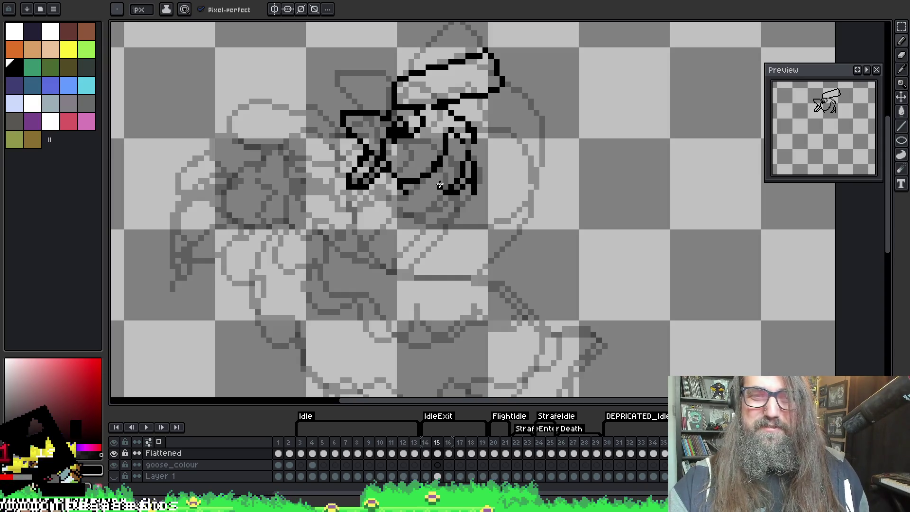
left_click_drag(412, 198, 445, 195)
Flip between frames 14, 15 and 16 to compare the redrawn outline.
key("Left")
key("Right")
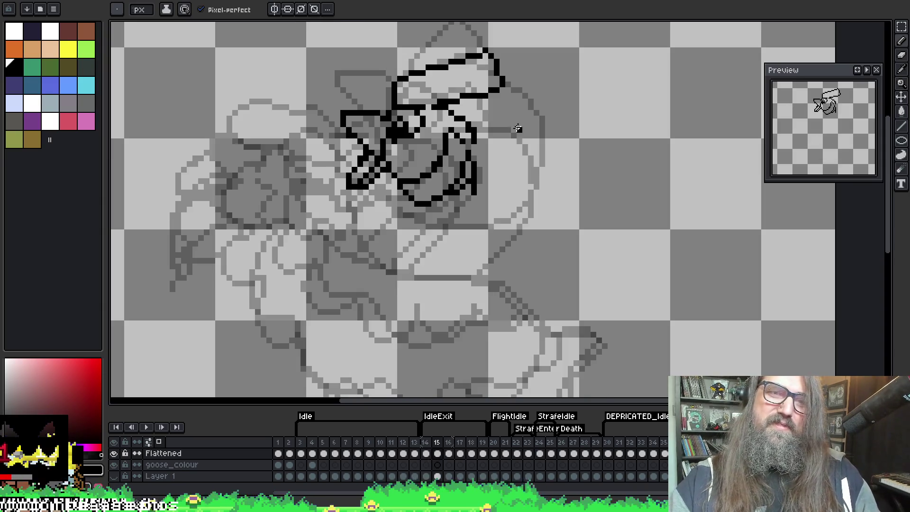
key("Left")
key("Right")
key("Right")
key("Left")
key("Left")
key("Right")
key("Left")
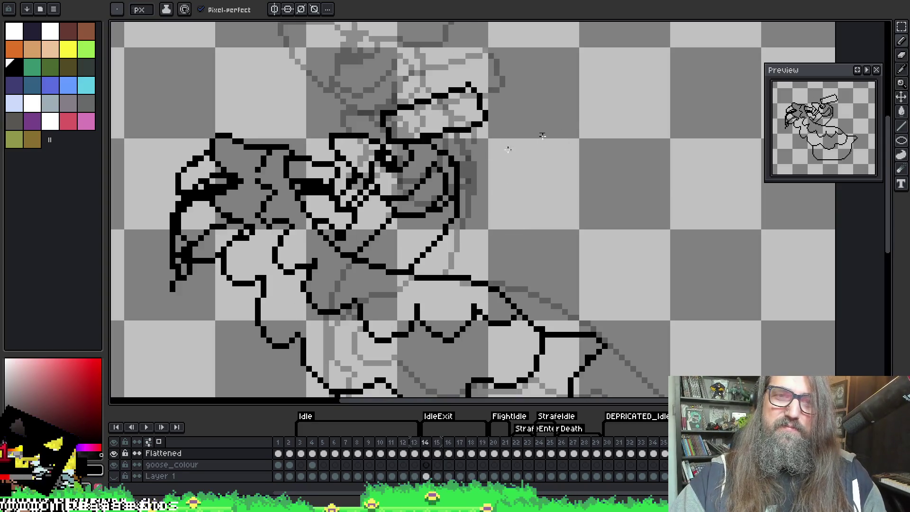
key("Right")
key("Left")
key("Right")
key("Right")
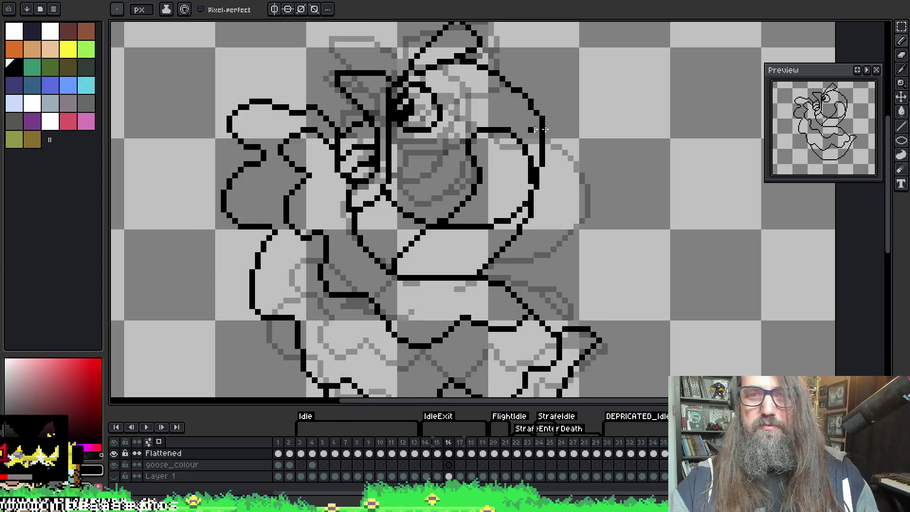
key("Left")
key("m")
mouse_move(522, 222)
left_mouse_down()
mouse_move(464, 118)
mouse_move(440, 102)
left_mouse_up()
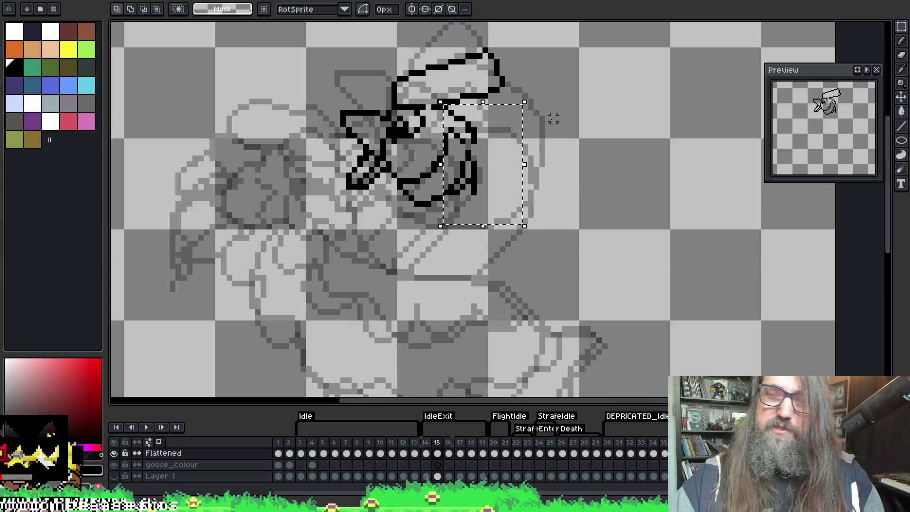
left_click_drag(478, 233, 514, 226)
key("ctrl+d")
key("b")
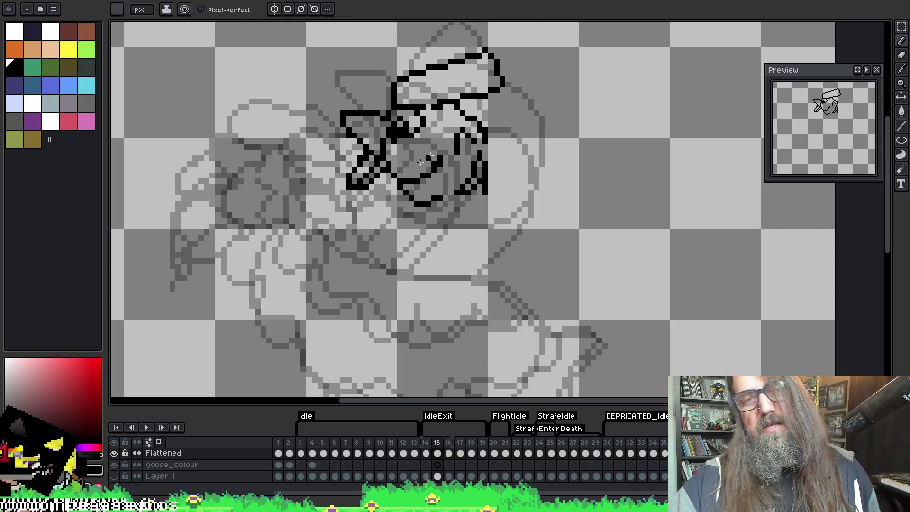
key("e")
key("b")
key("e")
key("b")
key("e")
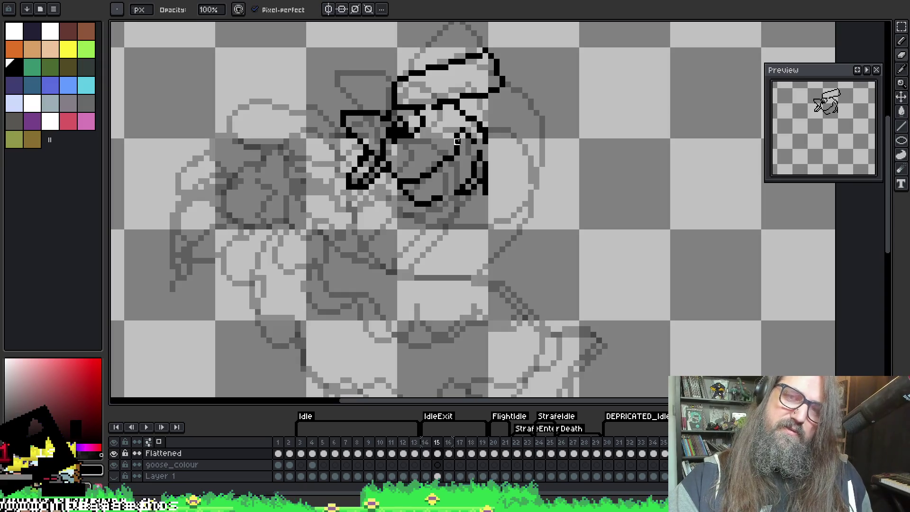
left_click_drag(452, 150, 443, 160)
key("b")
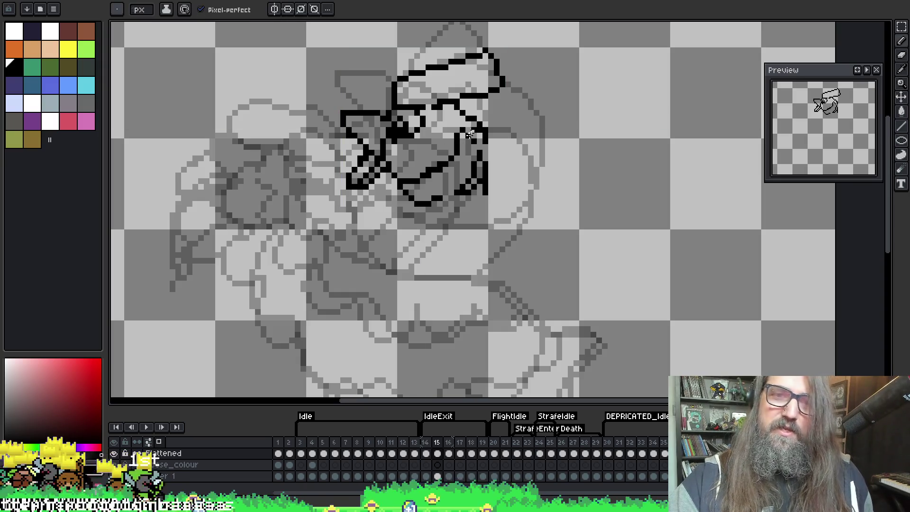
key("e")
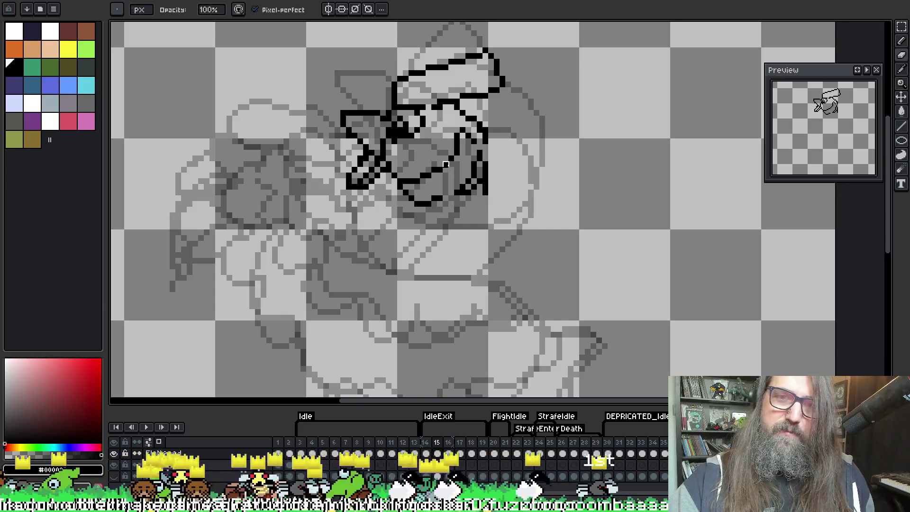
key("b")
key("e")
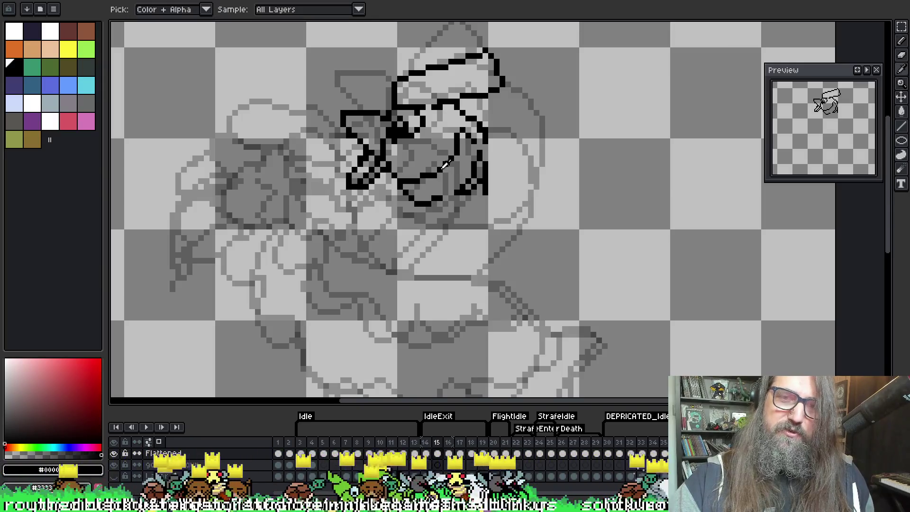
key("b")
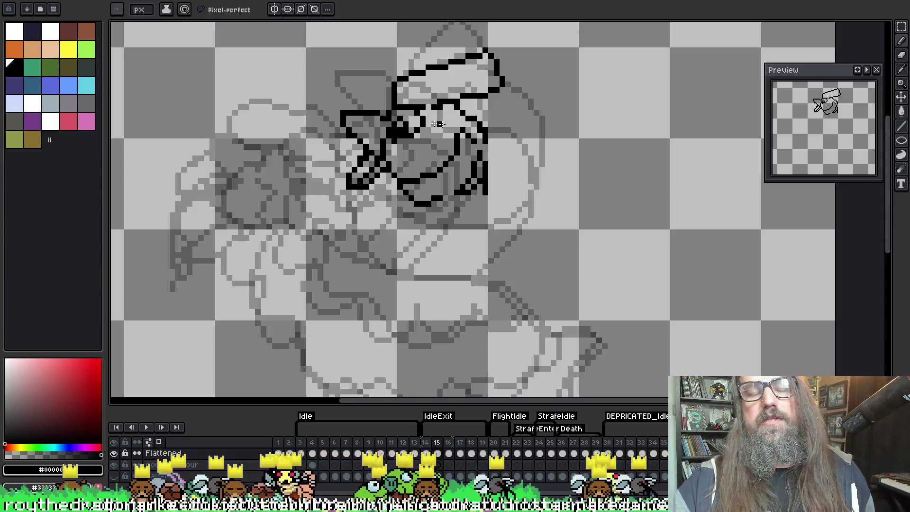
key("e")
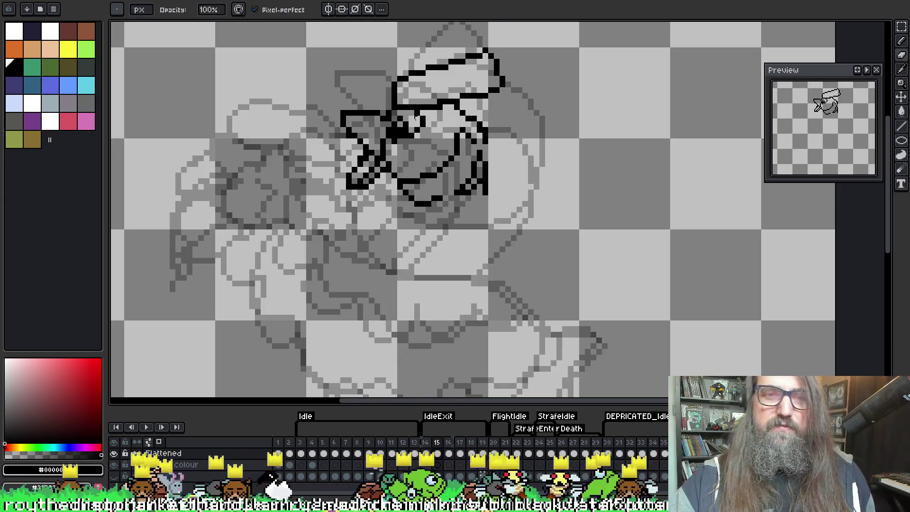
left_click_drag(497, 173, 490, 170)
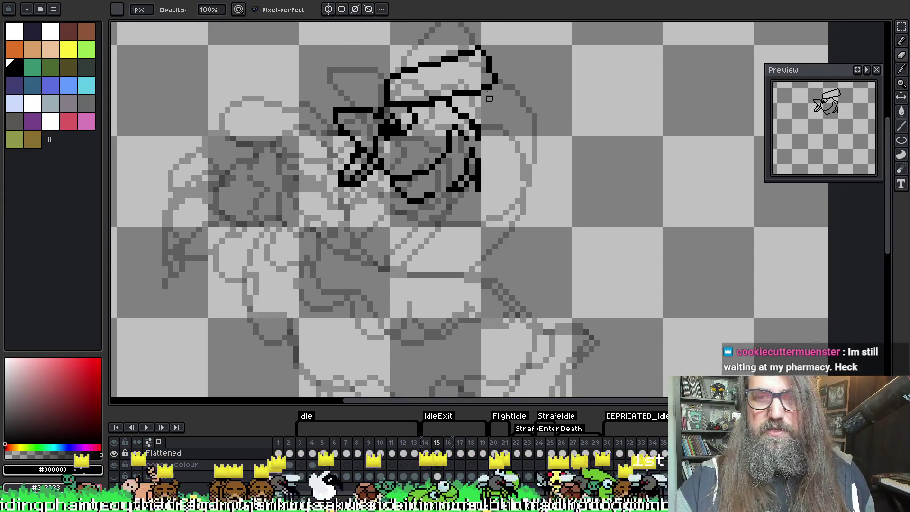
key("b")
left_click_drag(438, 194, 451, 192)
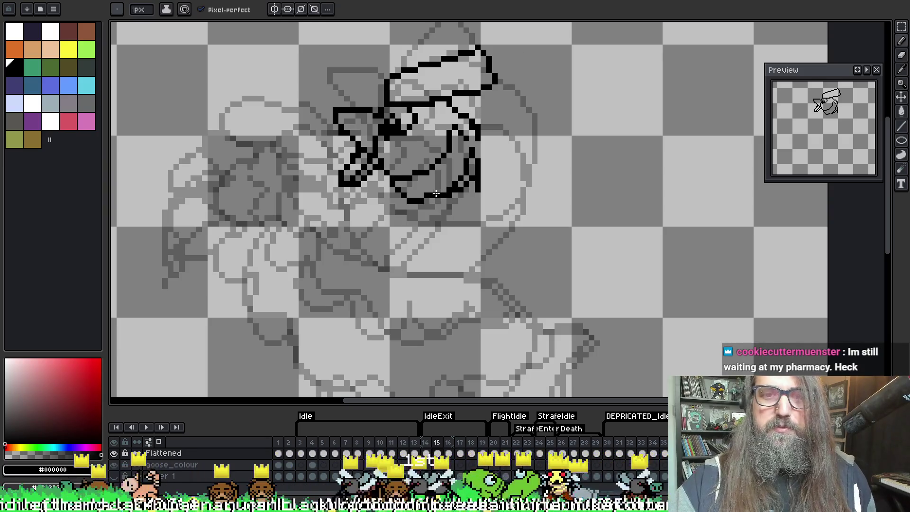
key("e")
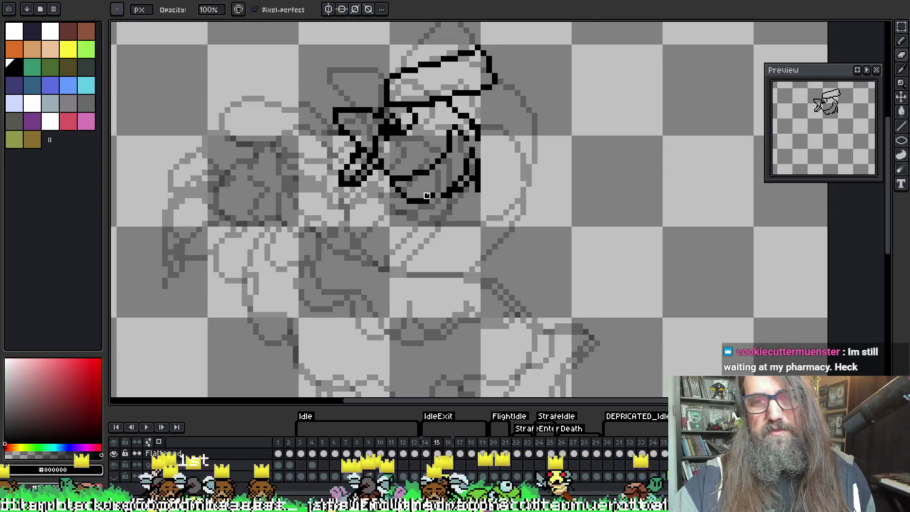
key("b")
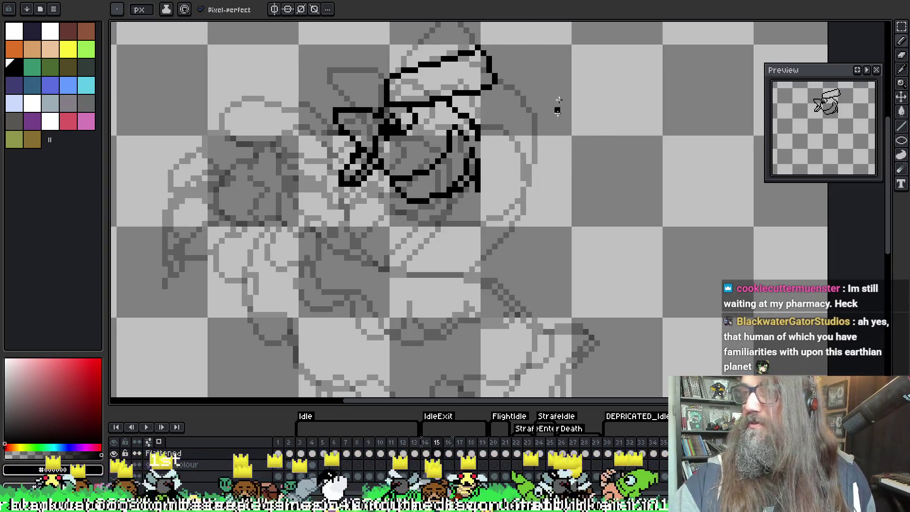
key("b")
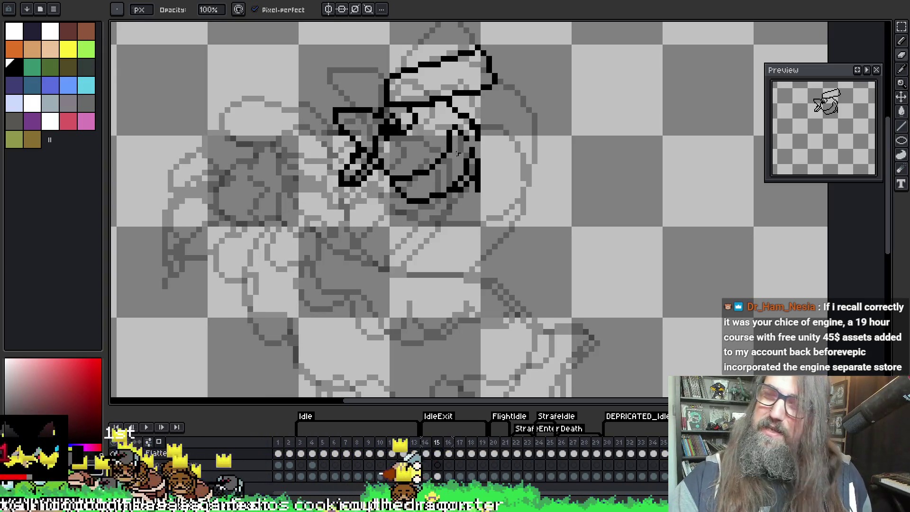
key("g")
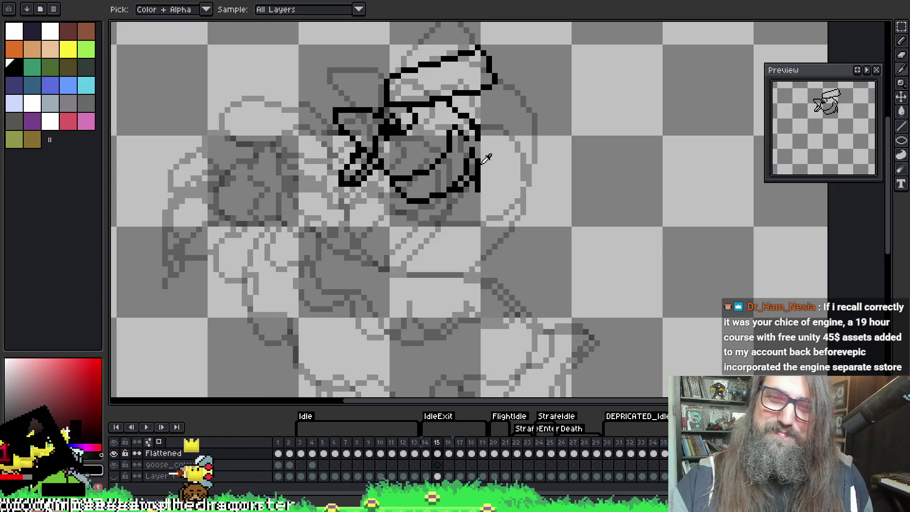
key("e")
key("b")
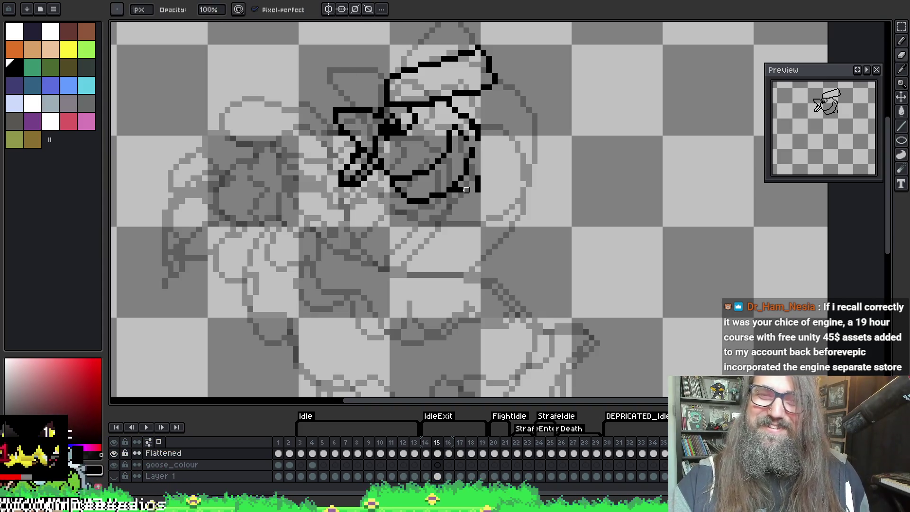
key("g")
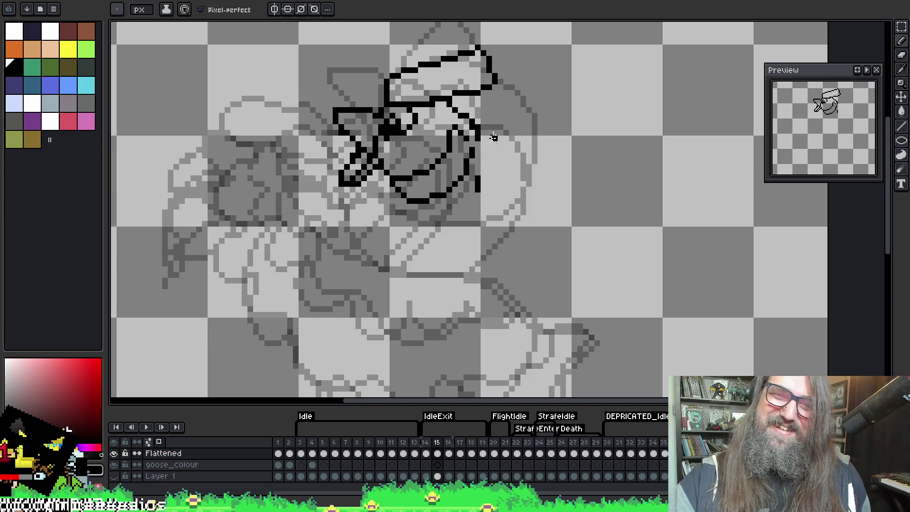
key("Left")
key("Right")
key("Left")
key("Right")
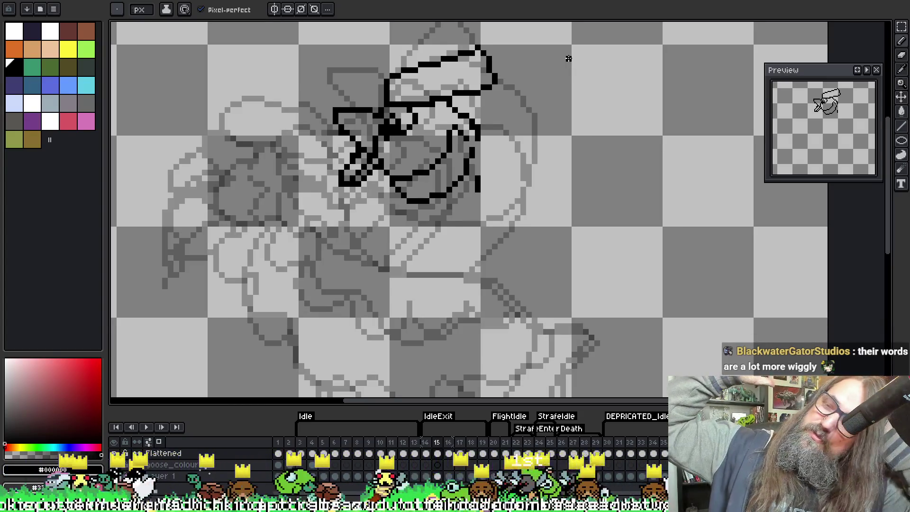
key("e")
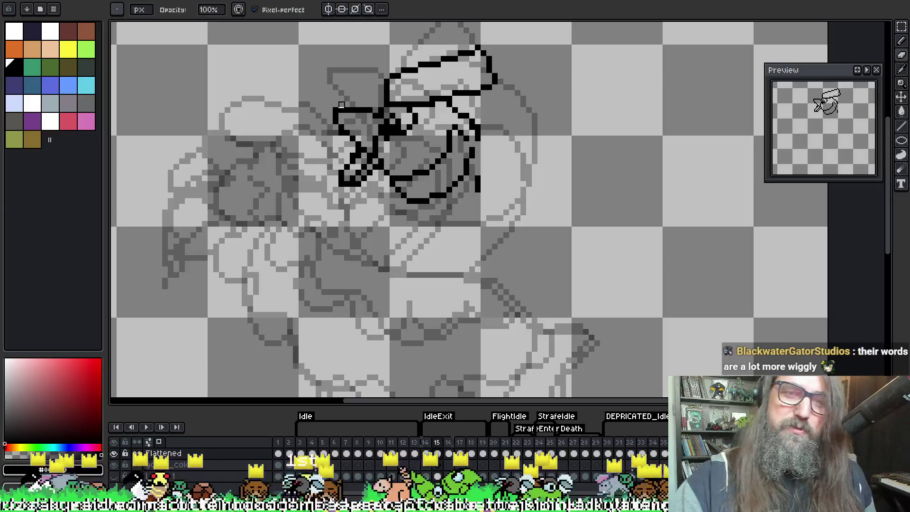
Extend the head outline's right edge downward and draw the front neck line down-left.
key("b")
left_click_drag(502, 183, 528, 150)
left_click_drag(510, 112, 507, 134)
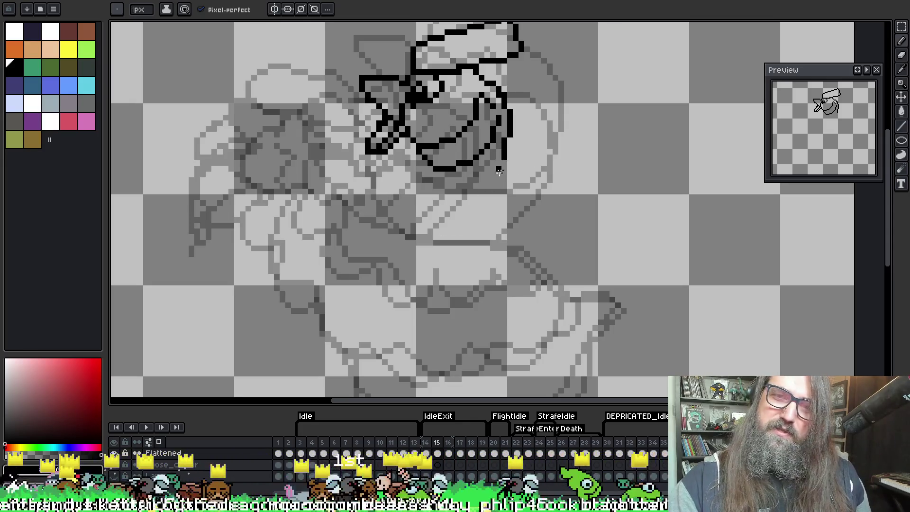
left_click_drag(502, 163, 434, 239)
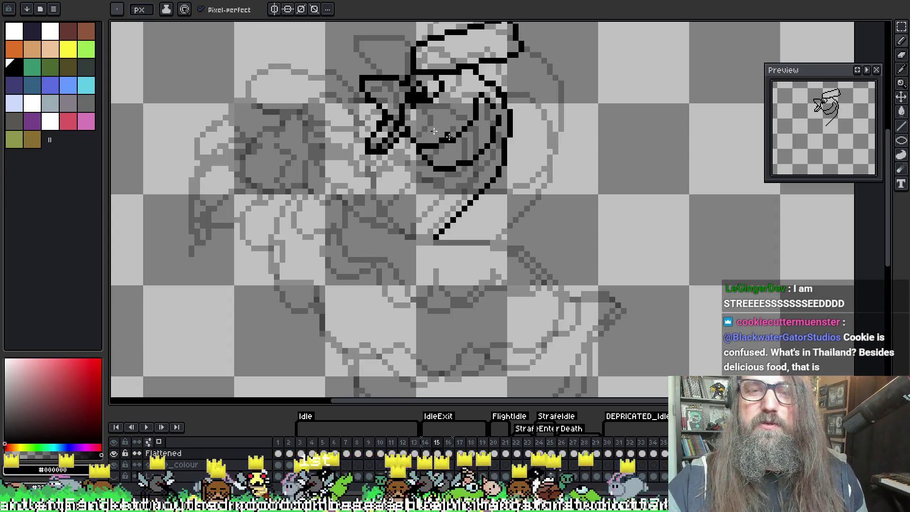
Compare against the neighbouring frame, then draw a second neck line down-left.
key("Left")
key("Right")
key("Left")
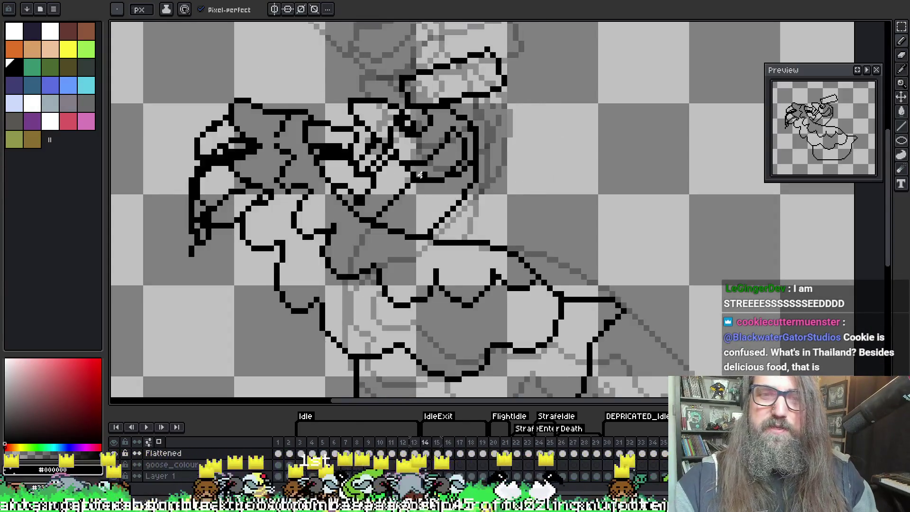
key("Right")
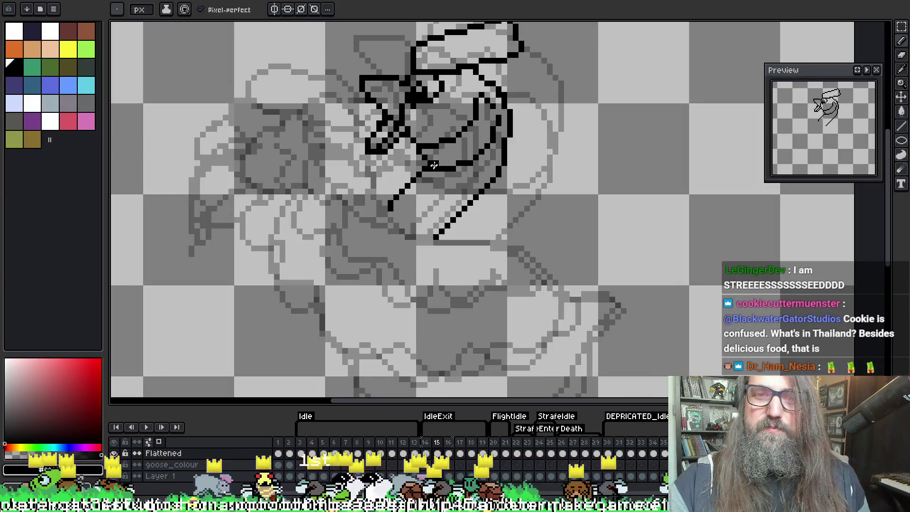
left_click_drag(417, 178, 384, 220)
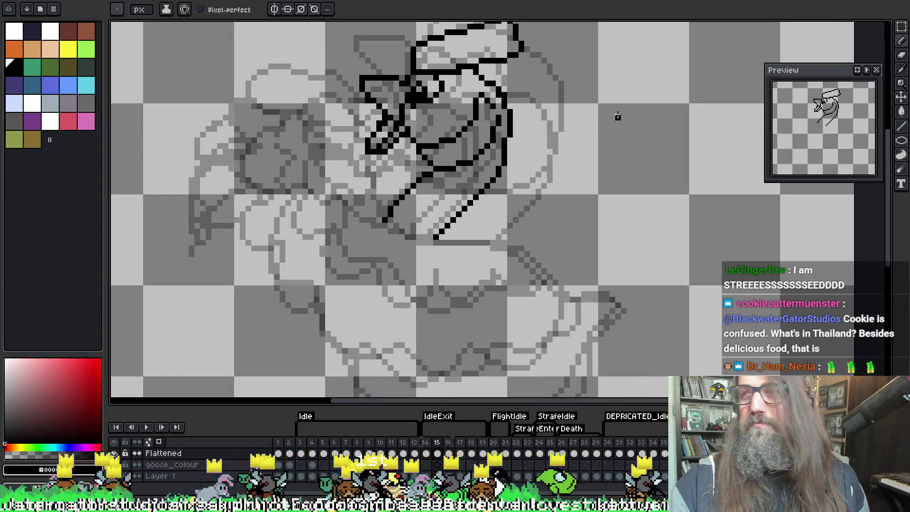
Pan and zoom around the goose to review the neck lines, then switch to the Steam store page.
key("e")
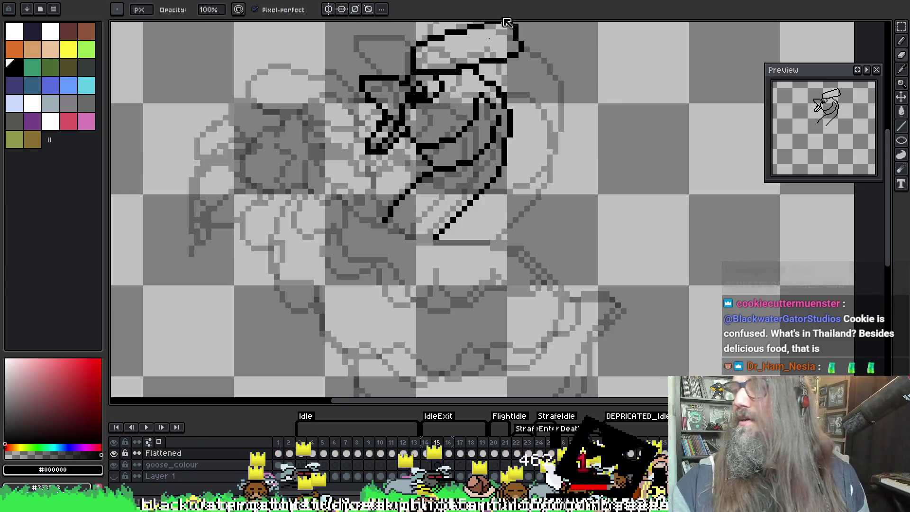
scroll(539, 66, "up", 2)
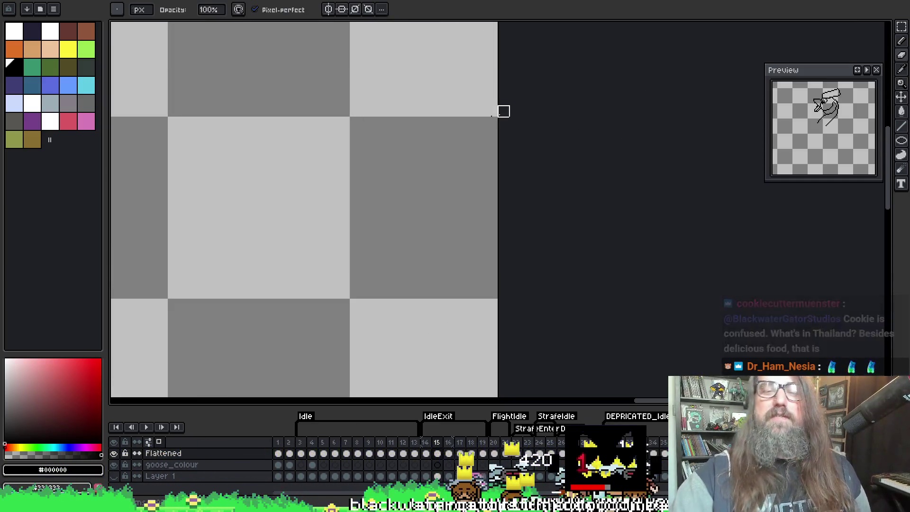
mouse_move(377, 179)
left_mouse_down()
mouse_move(610, 179)
mouse_move(619, 162)
mouse_move(739, 167)
left_mouse_up()
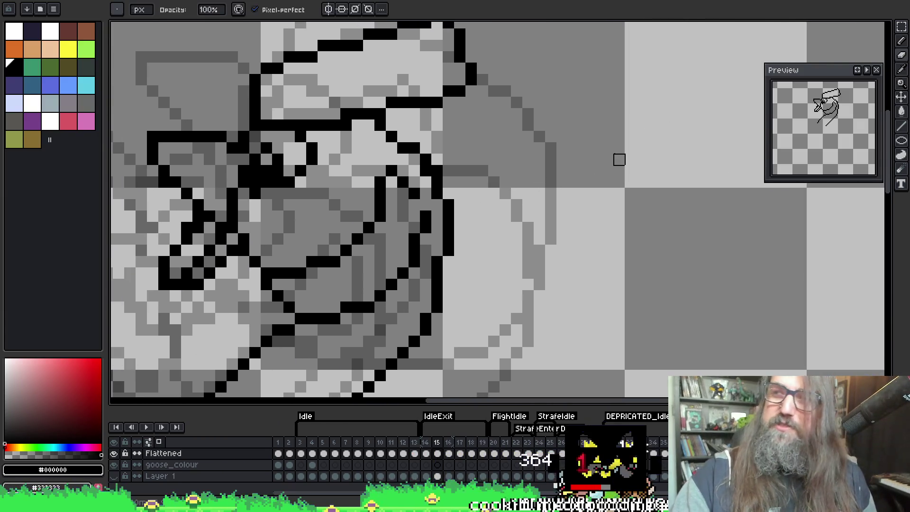
scroll(559, 151, "down", 3)
left_click_drag(552, 172, 586, 169)
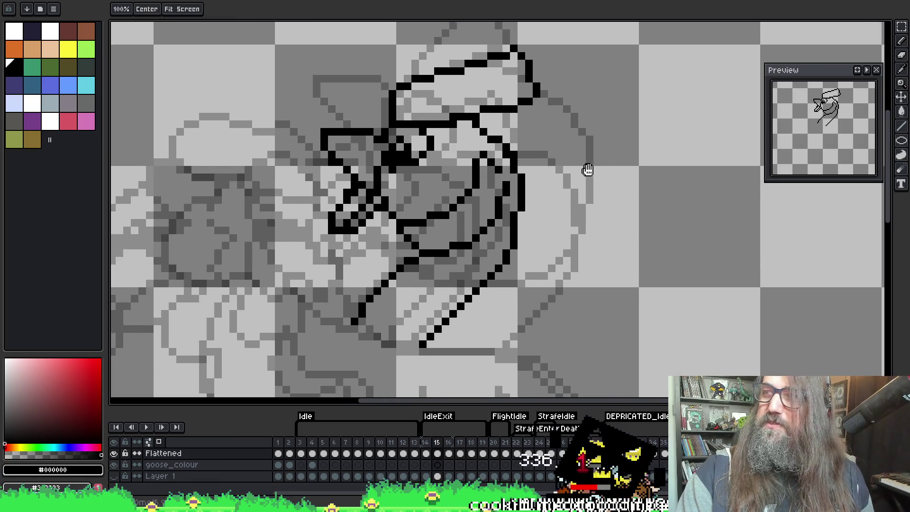
scroll(601, 165, "up", 1)
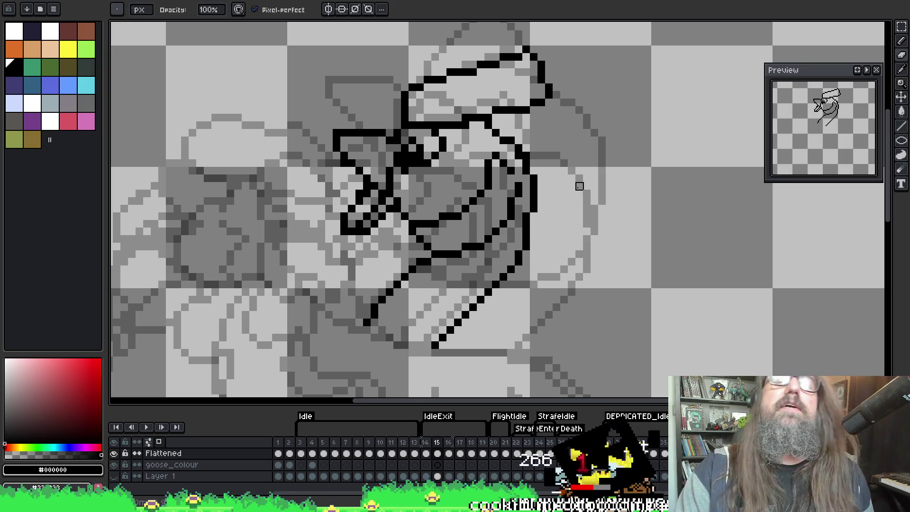
scroll(578, 186, "up", 1)
scroll(493, 240, "down", 2)
left_click_drag(493, 239, 451, 137)
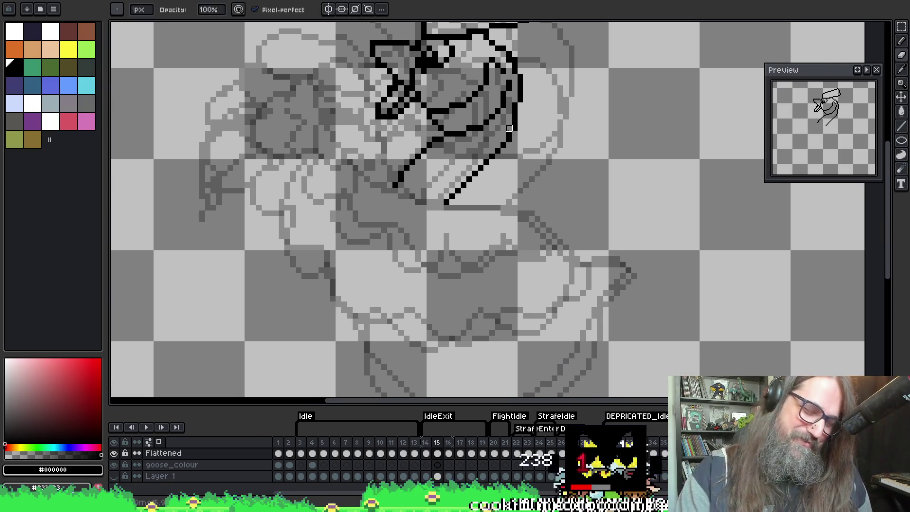
key("i")
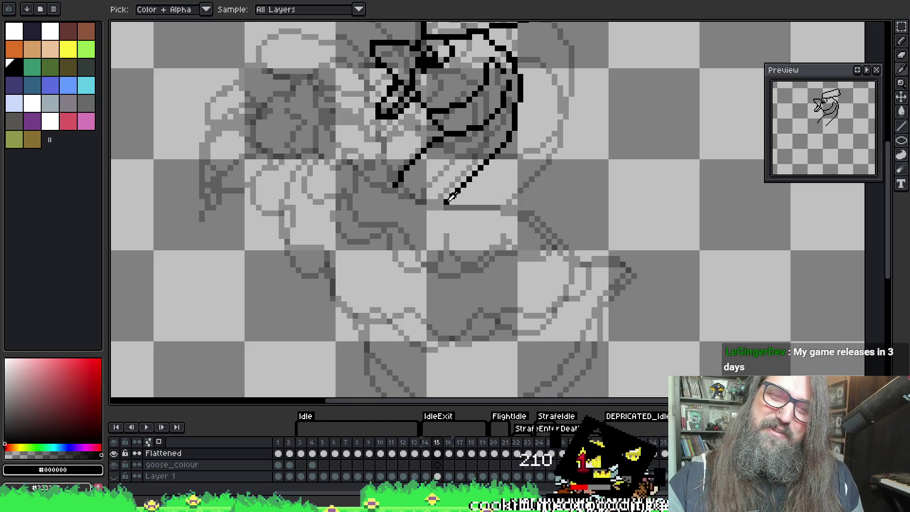
key("b")
scroll(467, 140, "up", 5)
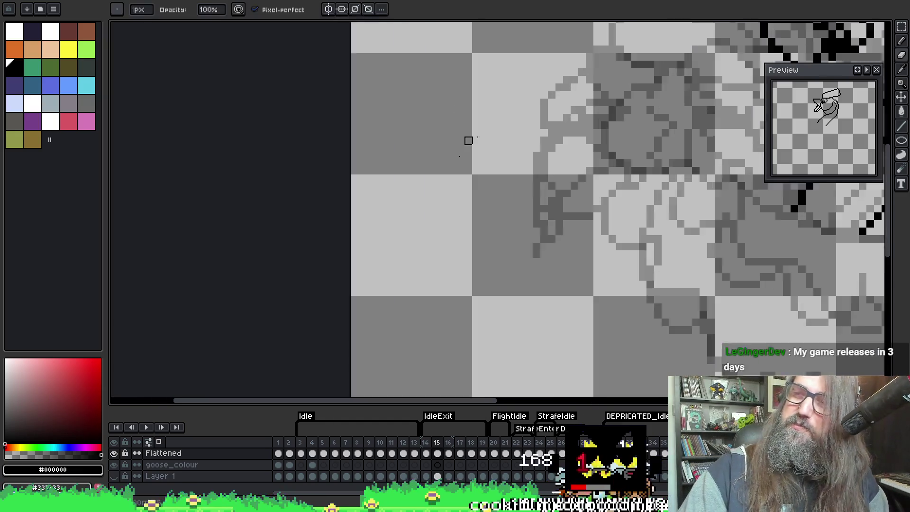
scroll(402, 122, "down", 1)
scroll(394, 124, "down", 5)
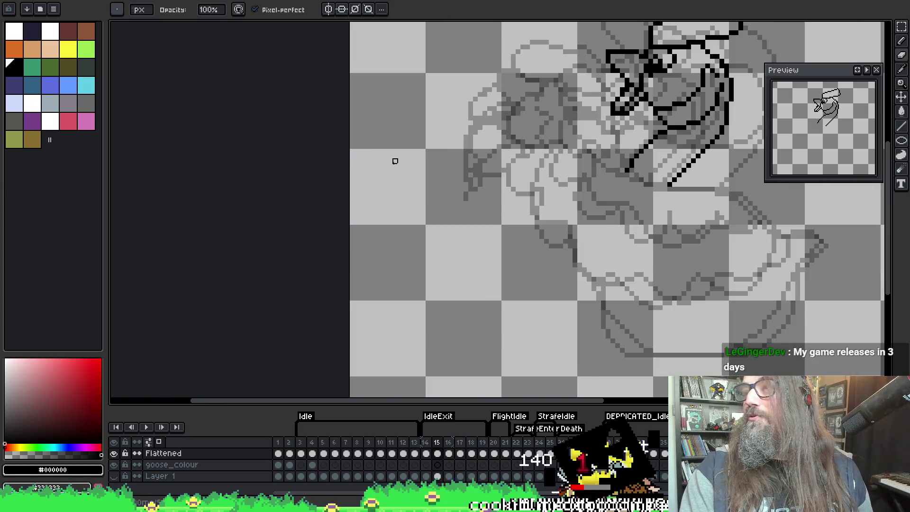
scroll(392, 182, "up", 2)
scroll(392, 183, "down", 1)
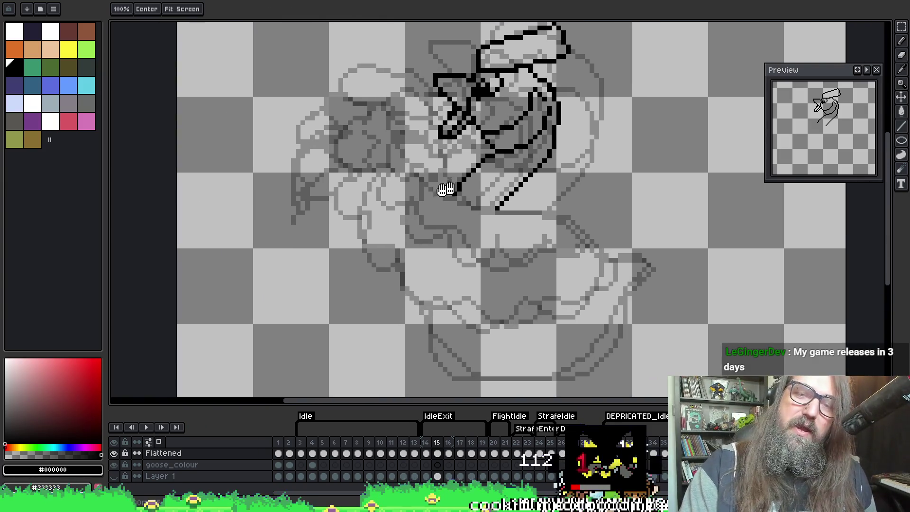
scroll(480, 161, "up", 1)
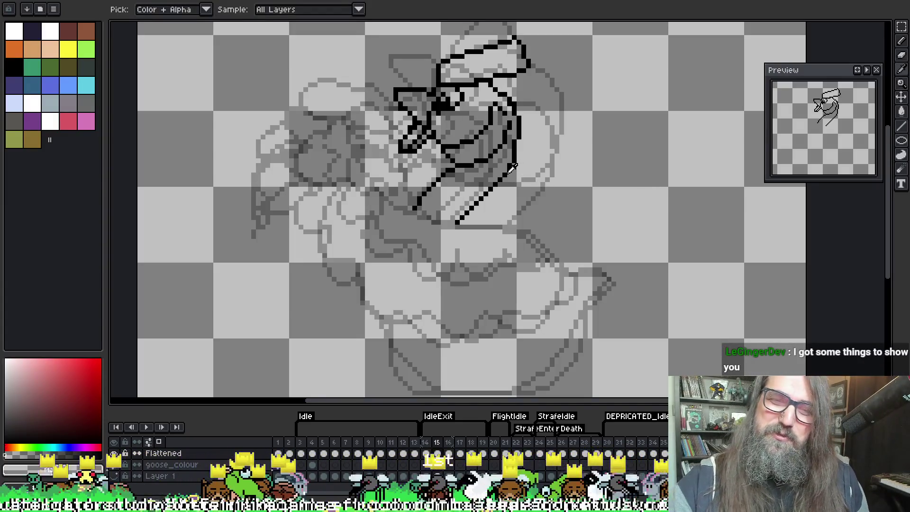
key("e")
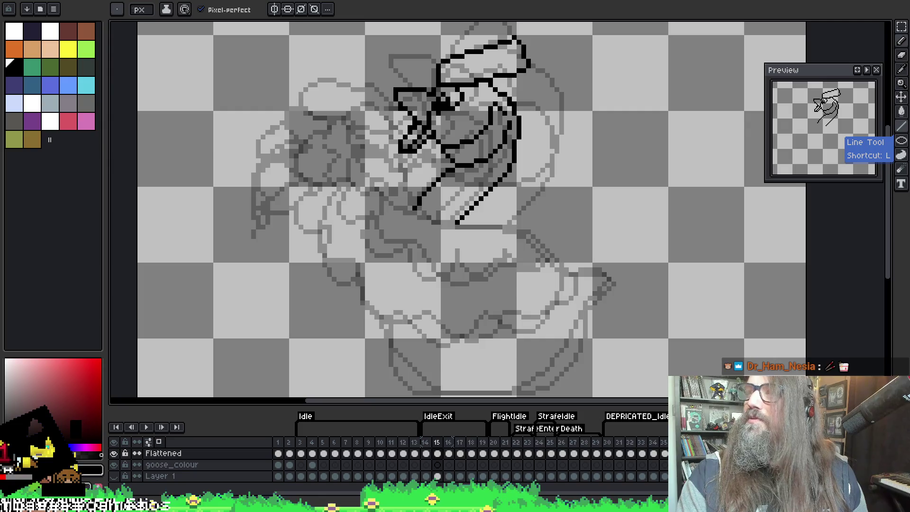
key("alt+Tab")
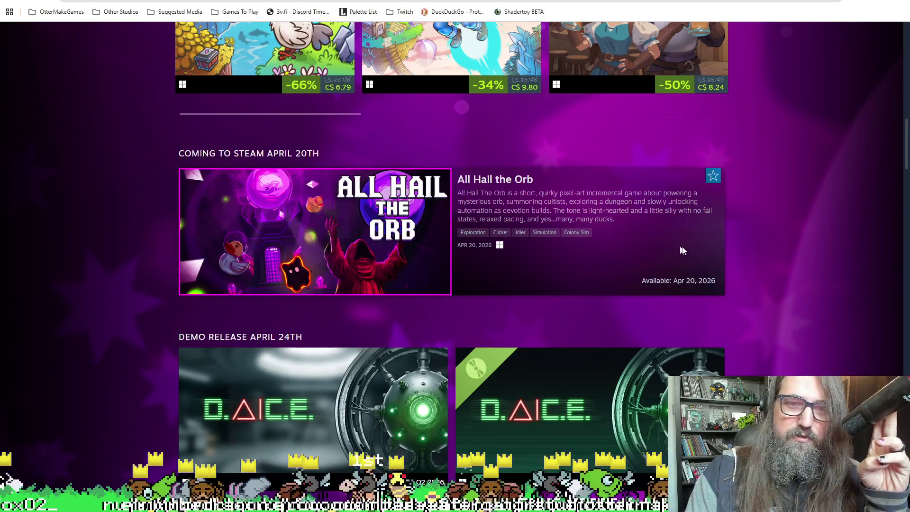
Select the All Hail the Orb release date, then alt-tab to Pixelorama and back to Steam.
mouse_move(365, 258)
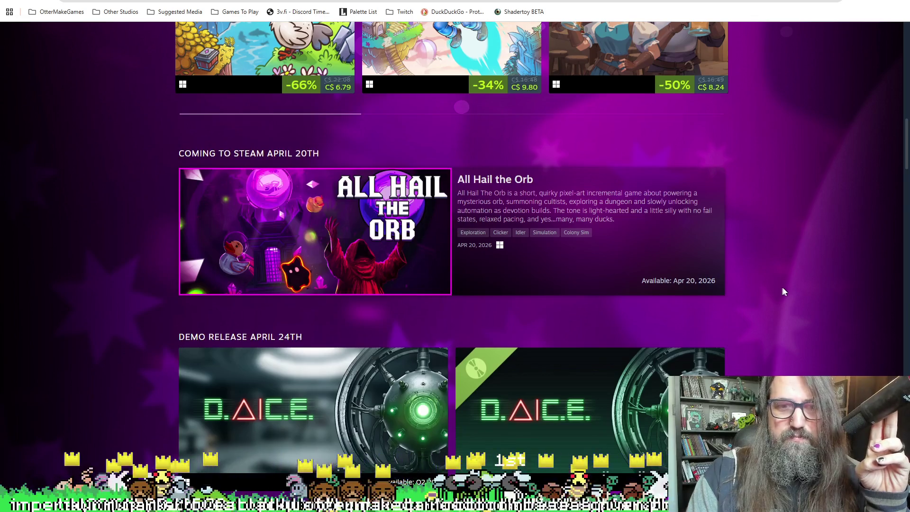
scroll(782, 291, "up", 5)
scroll(553, 197, "down", 5)
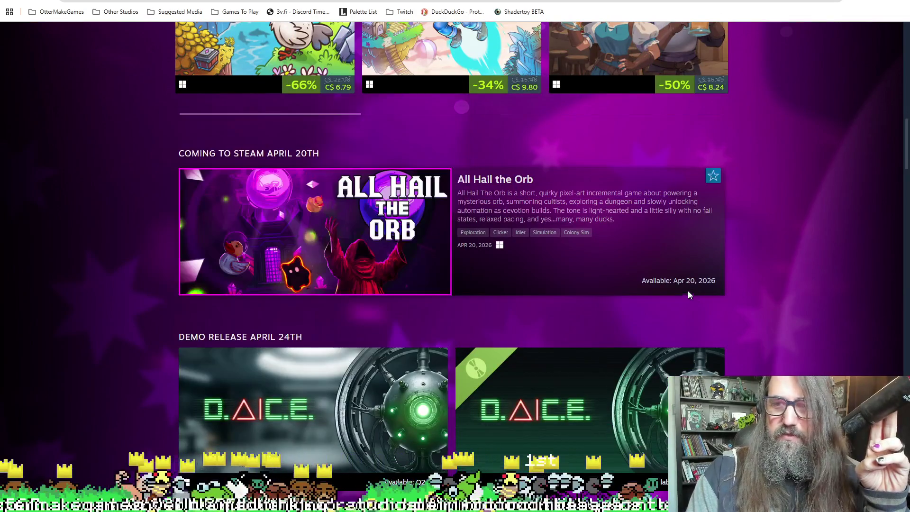
left_click_drag(673, 284, 720, 289)
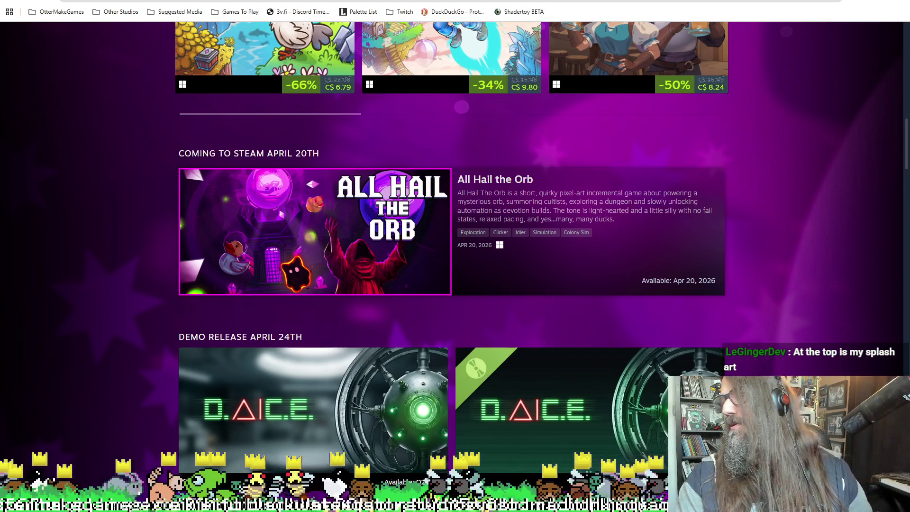
key("alt+Tab")
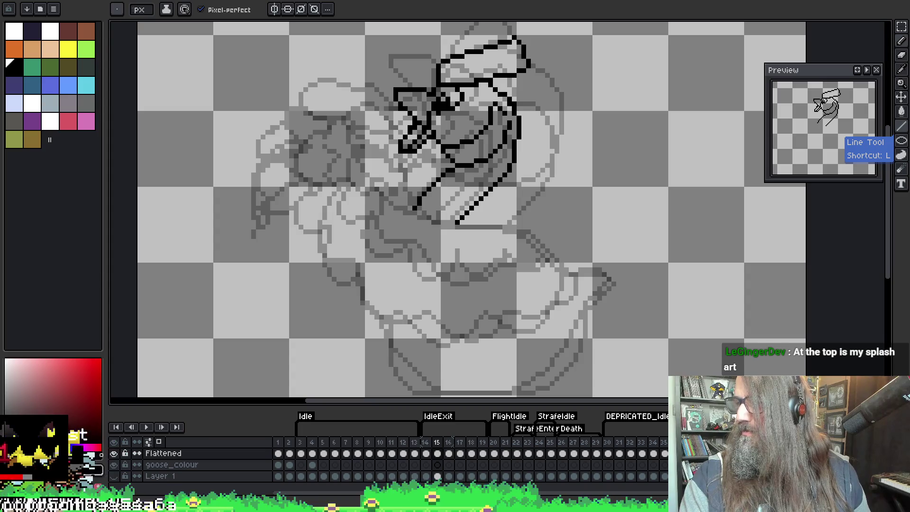
key("alt+Tab")
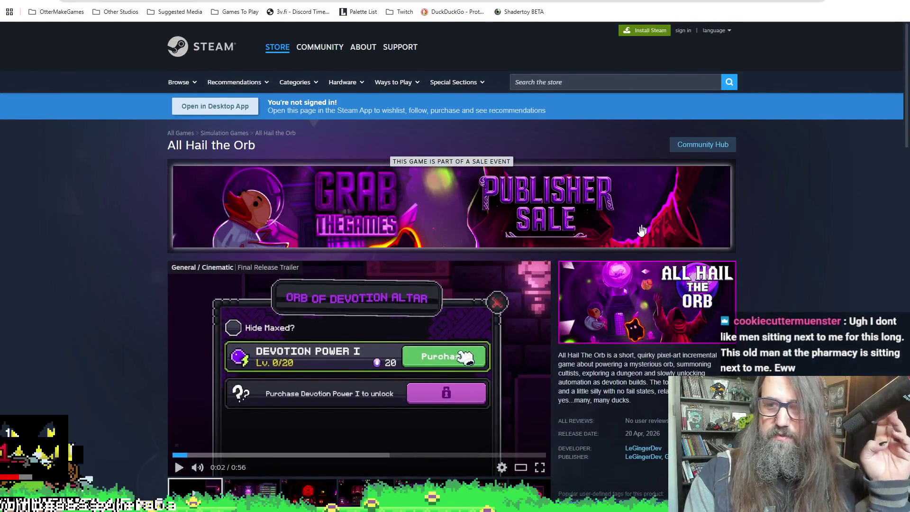
Scroll the All Hail the Orb page between its trailer and the demo and 20 Apr, 2026 release section.
scroll(595, 220, "down", 3)
scroll(716, 345, "up", 3)
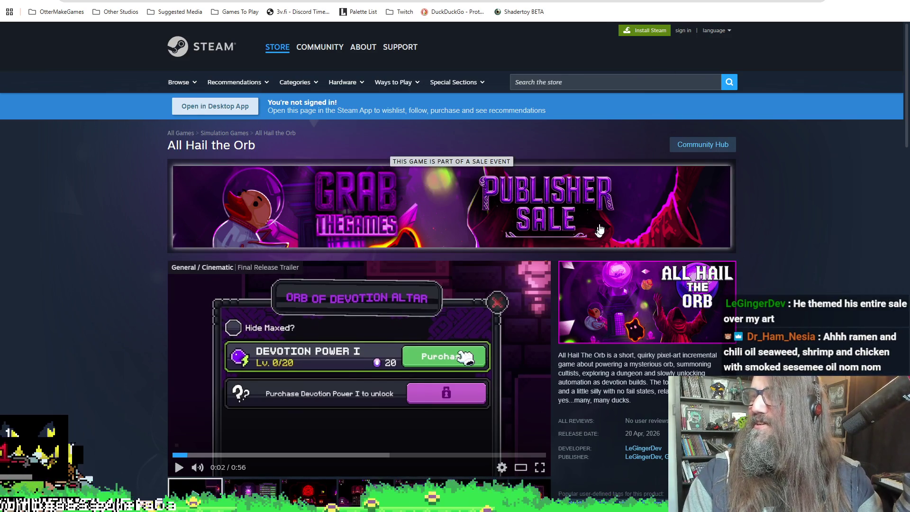
scroll(368, 239, "down", 2)
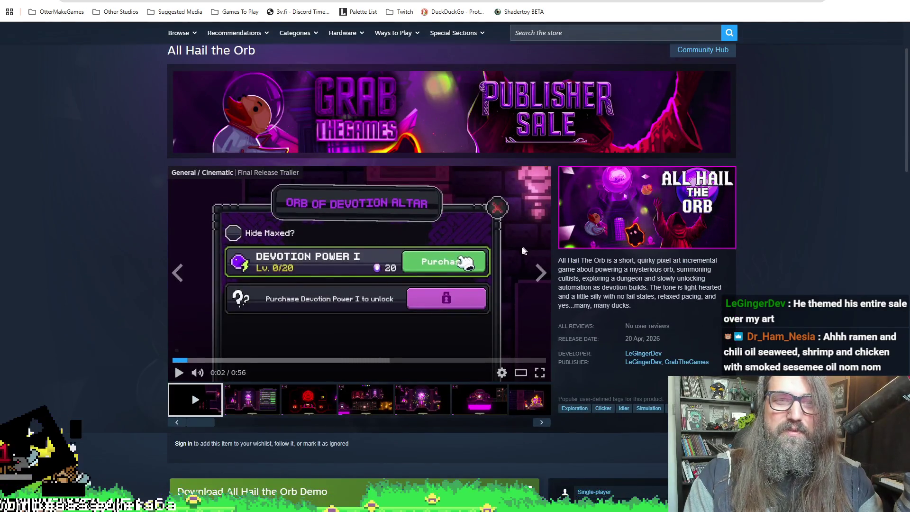
scroll(429, 195, "down", 1)
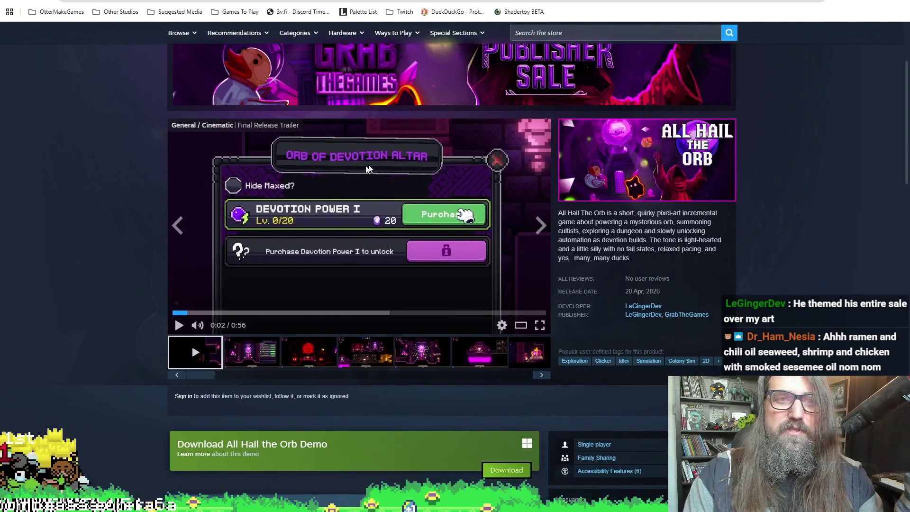
scroll(429, 196, "up", 3)
scroll(793, 270, "down", 10)
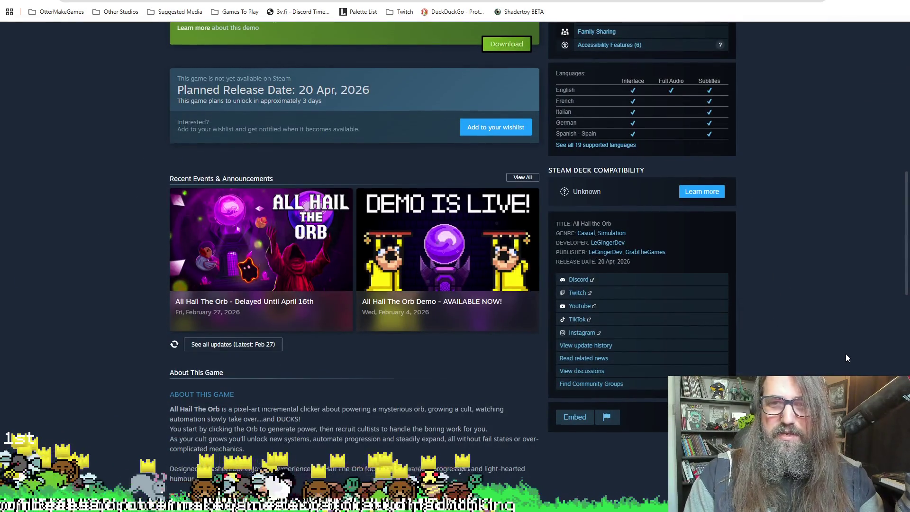
scroll(845, 355, "up", 5)
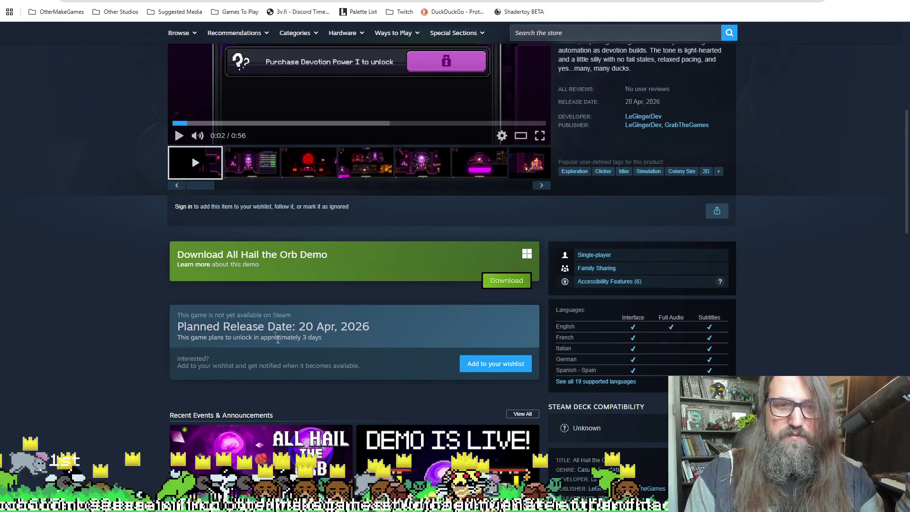
scroll(205, 203, "up", 6)
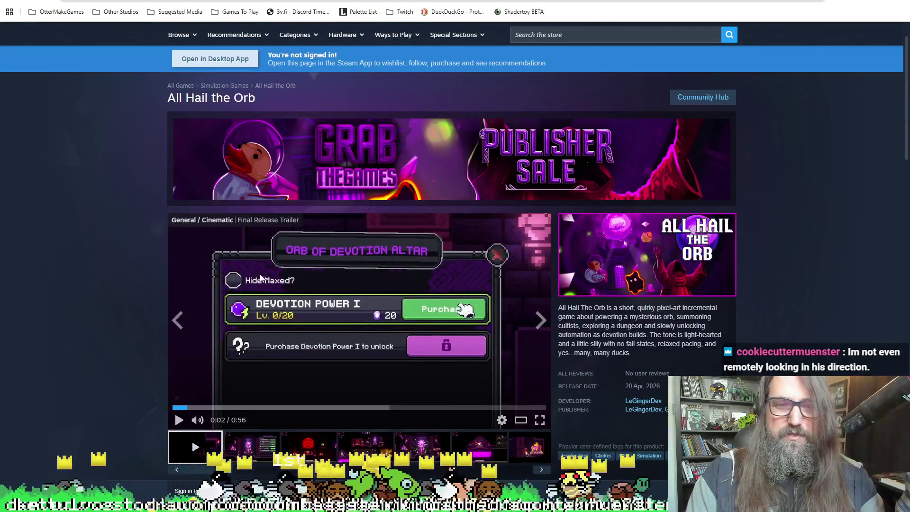
scroll(233, 131, "down", 7)
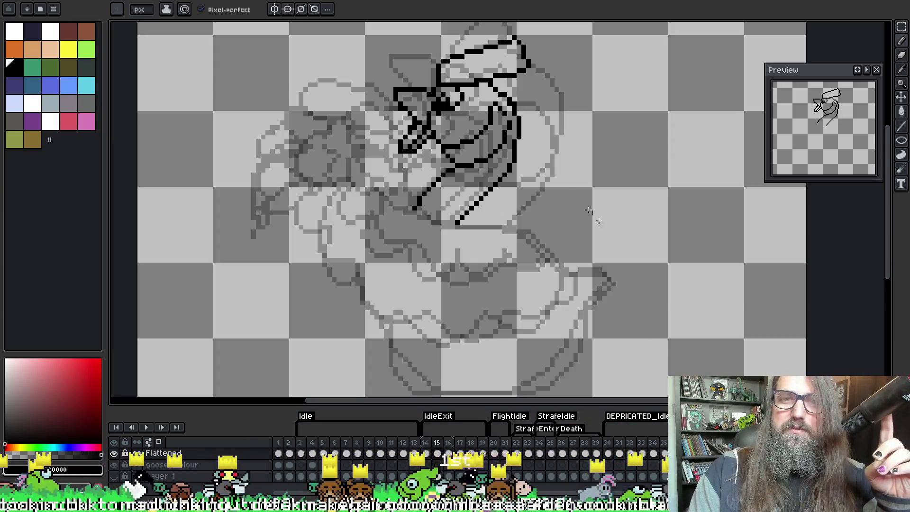
mouse_move(519, 205)
left_mouse_down()
mouse_move(544, 195)
mouse_move(552, 212)
left_mouse_up()
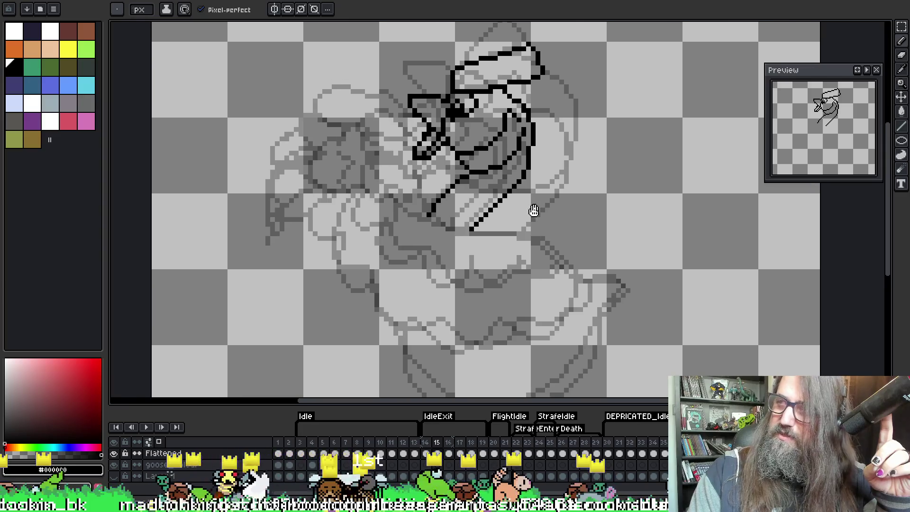
scroll(552, 138, "up", 1)
scroll(552, 138, "down", 1)
scroll(552, 138, "up", 1)
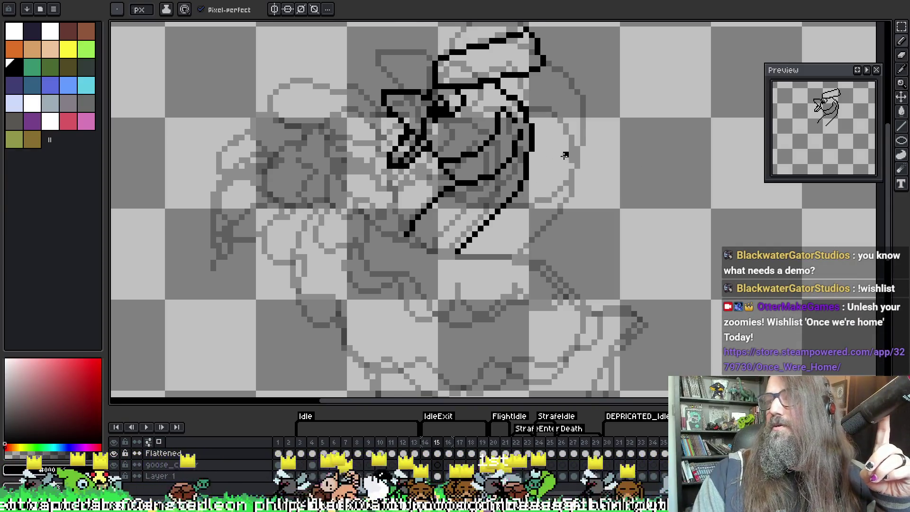
scroll(564, 155, "up", 1)
scroll(550, 128, "down", 2)
mouse_move(455, 156)
left_mouse_down()
mouse_move(447, 184)
mouse_move(413, 170)
mouse_move(426, 95)
mouse_move(443, 152)
mouse_move(435, 144)
left_mouse_up()
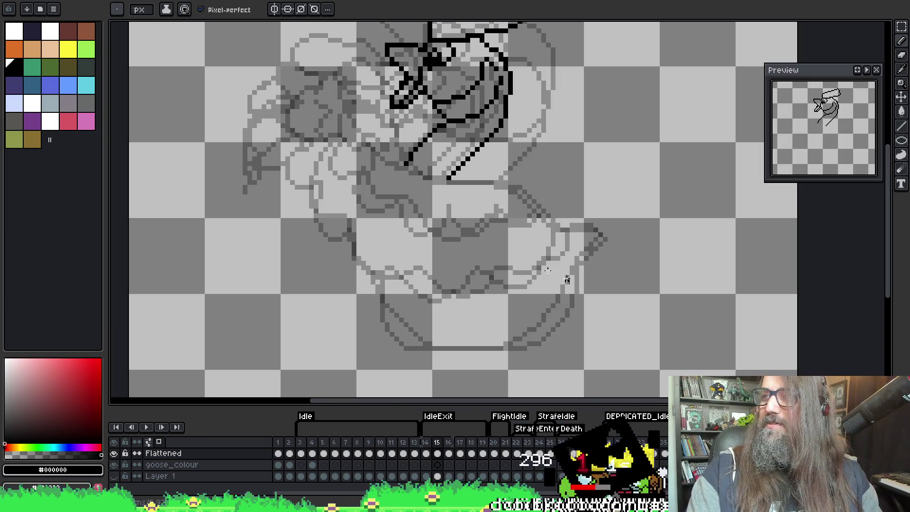
left_click_drag(351, 235, 346, 235)
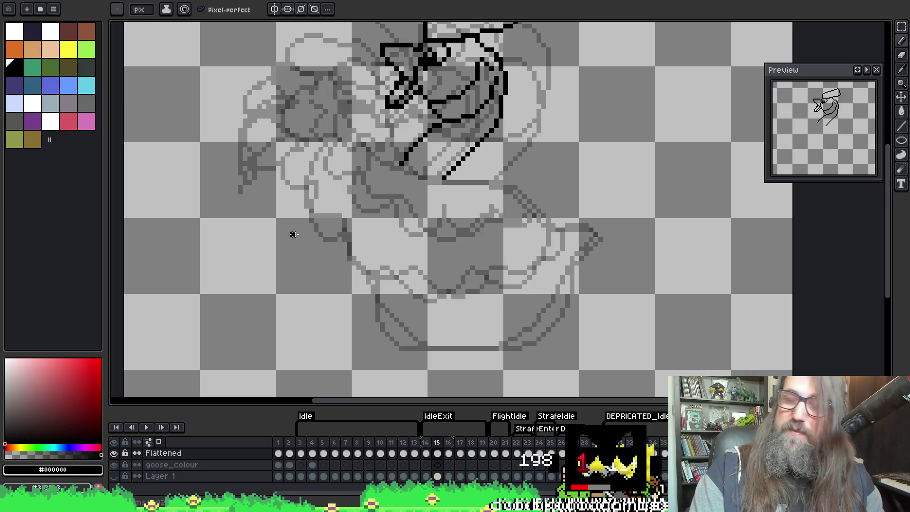
mouse_move(412, 292)
left_mouse_down()
mouse_move(488, 270)
mouse_move(465, 274)
left_mouse_up()
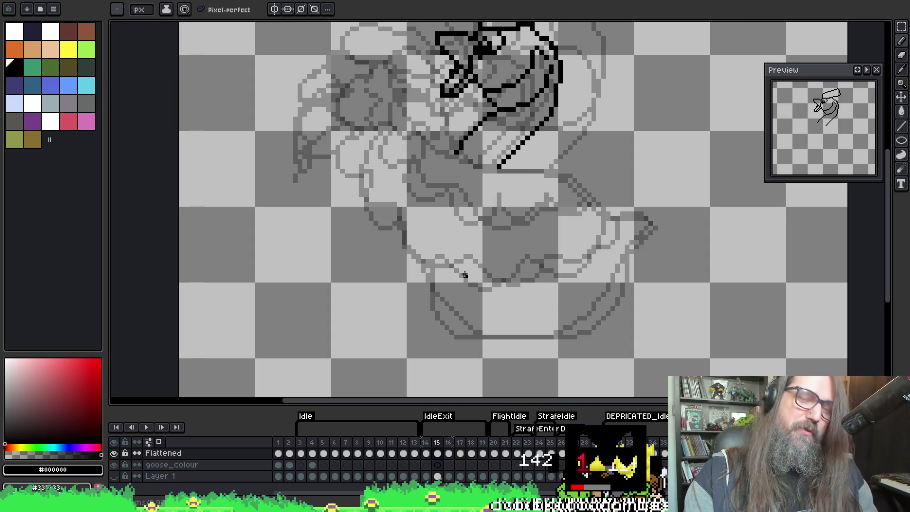
mouse_move(465, 275)
left_mouse_down()
mouse_move(424, 272)
mouse_move(381, 309)
mouse_move(427, 322)
mouse_move(401, 307)
left_mouse_up()
Stop playback and flip between frames 14, 15 and 16 to compare the goose poses.
key("Return")
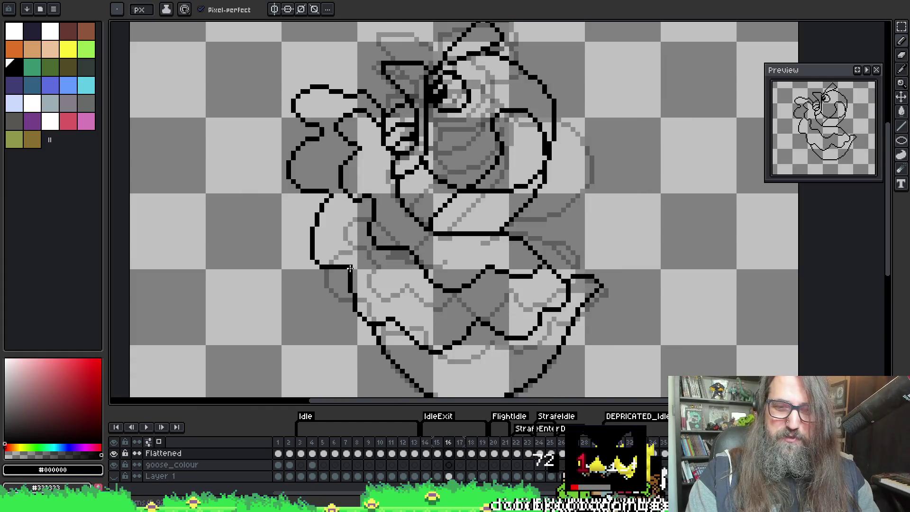
key("Right")
key("Left")
key("Right")
key("Left")
key("Right")
key("Left")
key("Right")
key("Right")
key("Left")
key("Left")
key("Right")
key("Right")
key("Left")
key("Left")
key("Right")
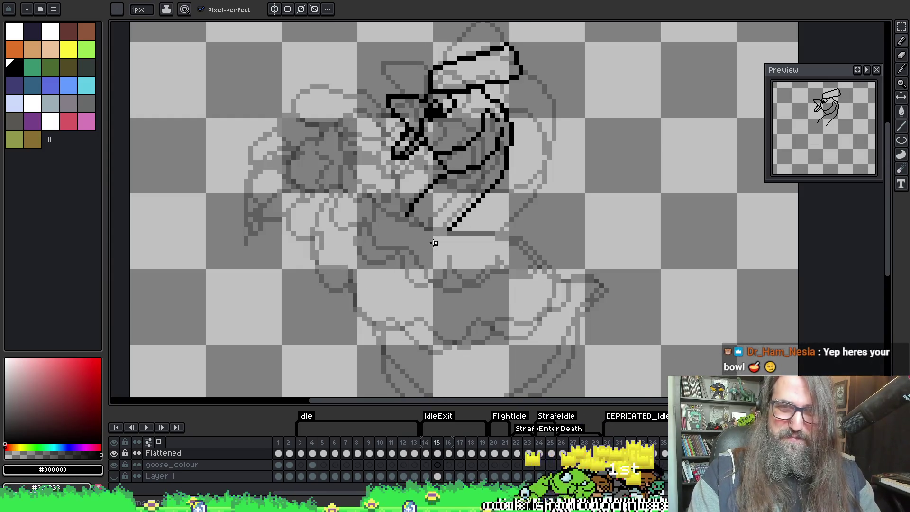
Adjust the view around the head while switching between eraser, pencil and colour picker.
scroll(471, 189, "up", 1)
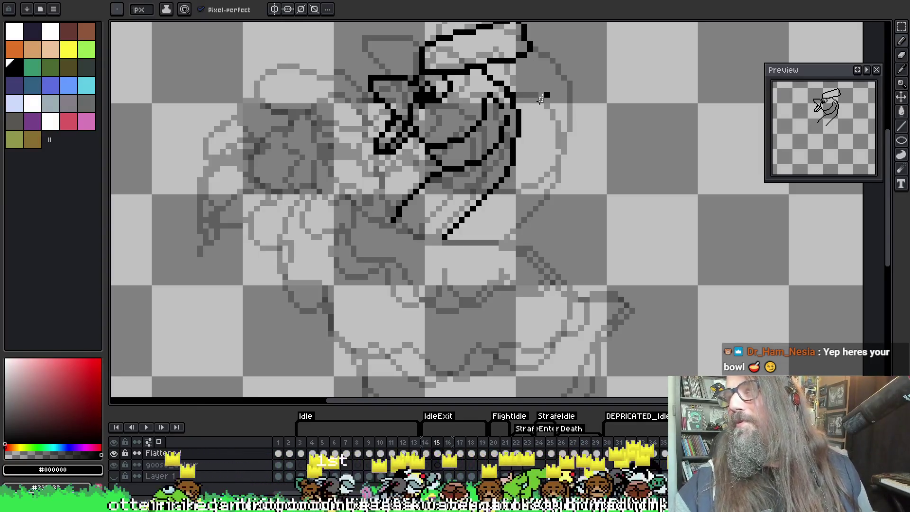
key("b")
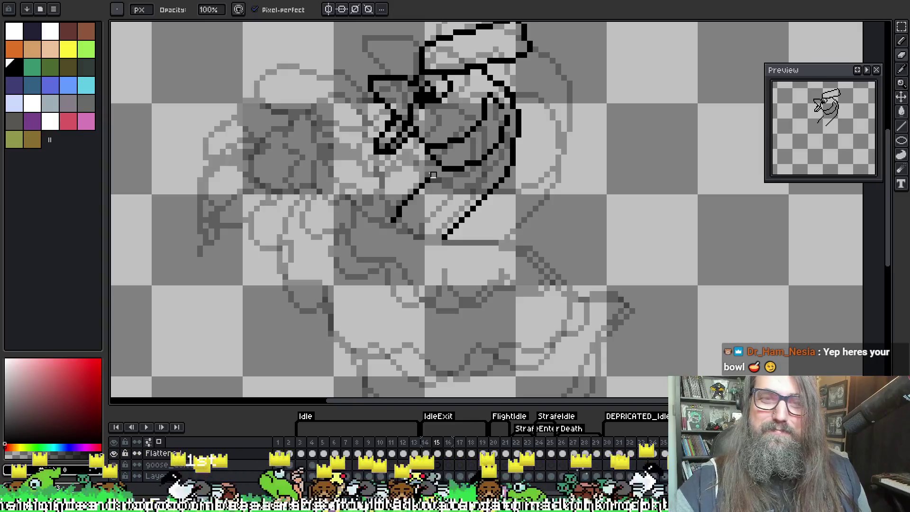
key("e")
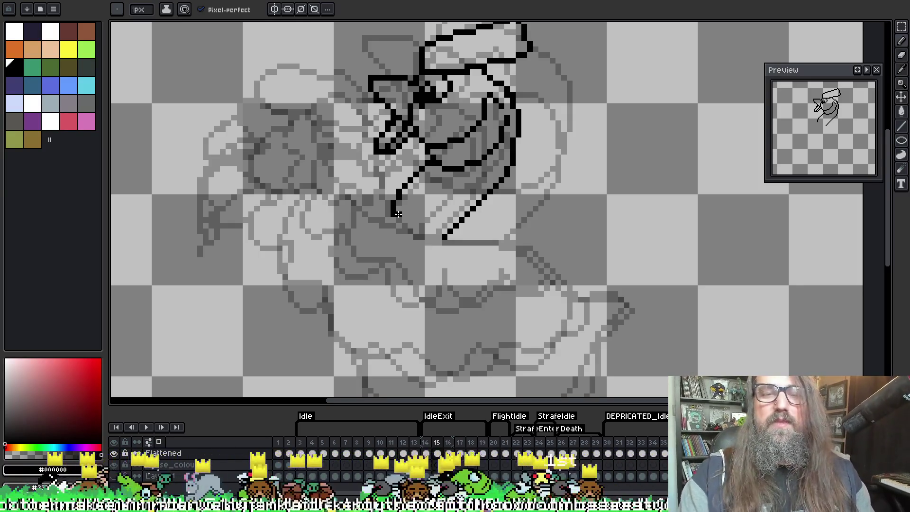
scroll(381, 251, "down", 1)
left_click_drag(404, 241, 401, 263)
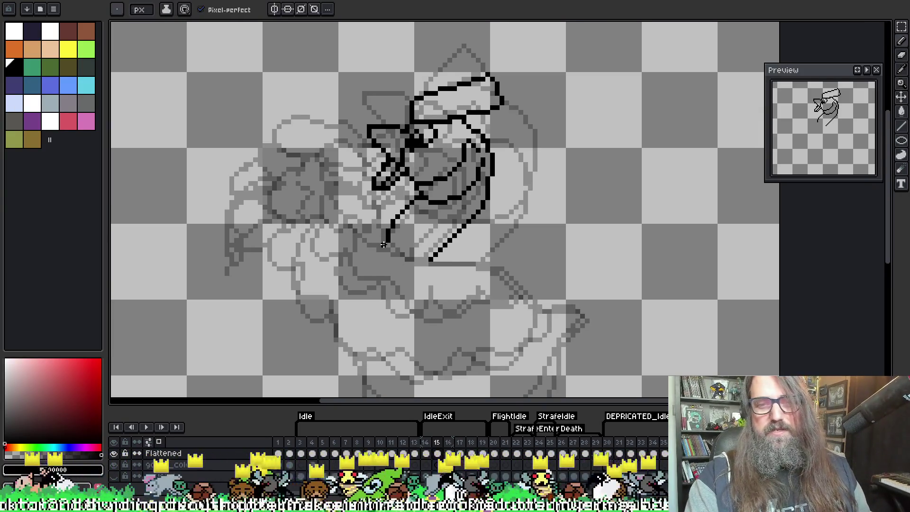
scroll(445, 264, "down", 1)
left_click_drag(474, 297, 479, 267)
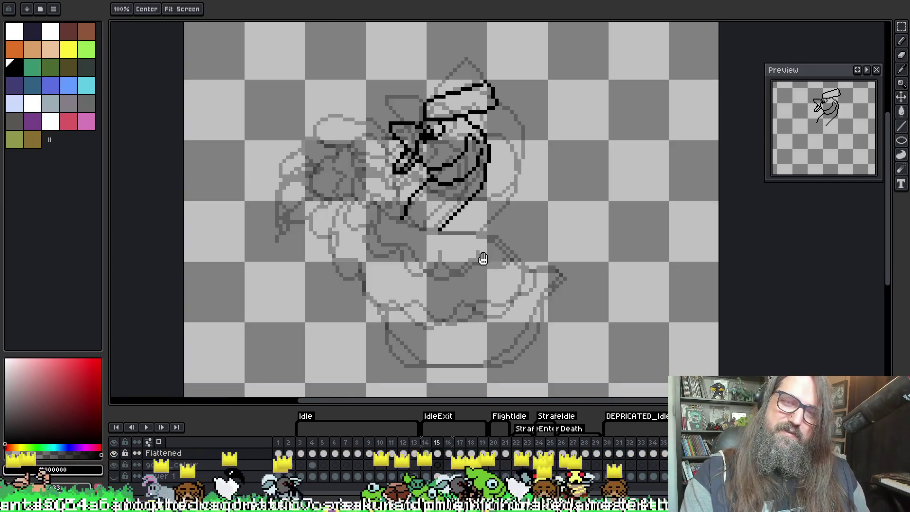
scroll(479, 267, "up", 2)
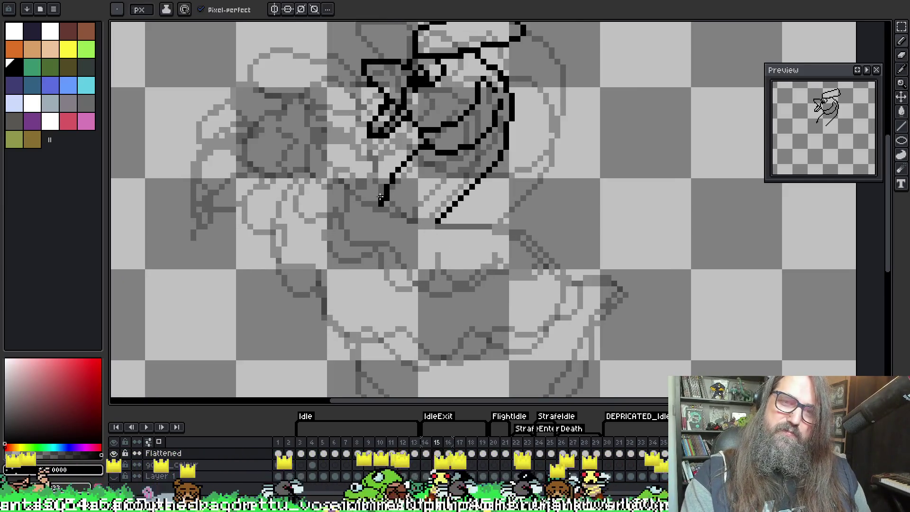
key("alt")
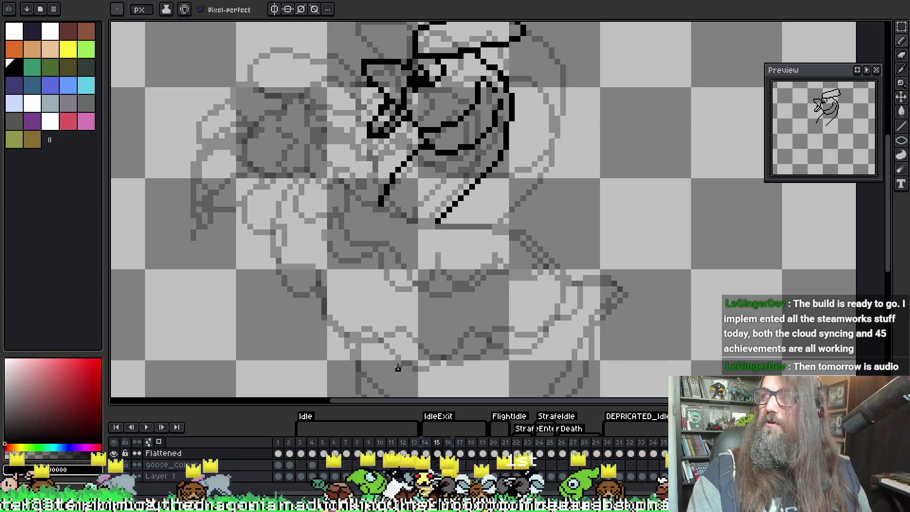
Recheck frame 14 against frame 15, then select the head outline strokes to reposition.
key("comma")
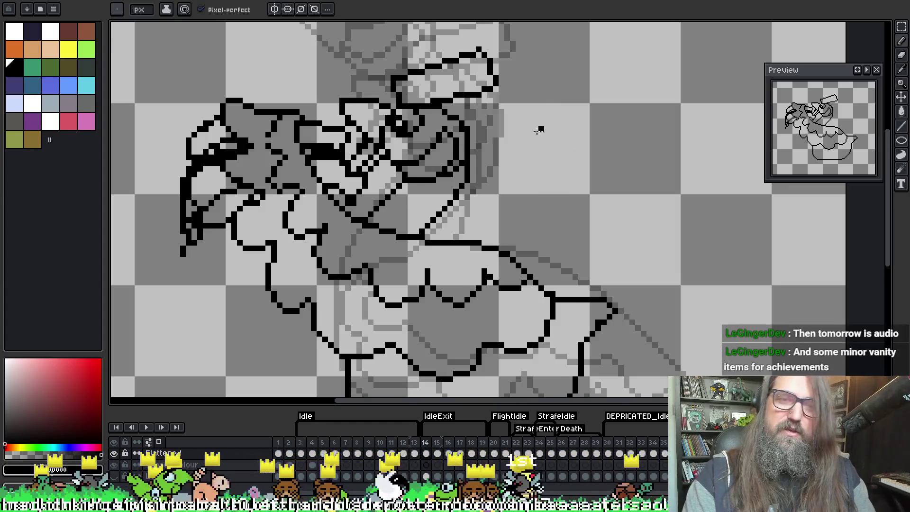
key("comma")
key("comma")
key("comma")
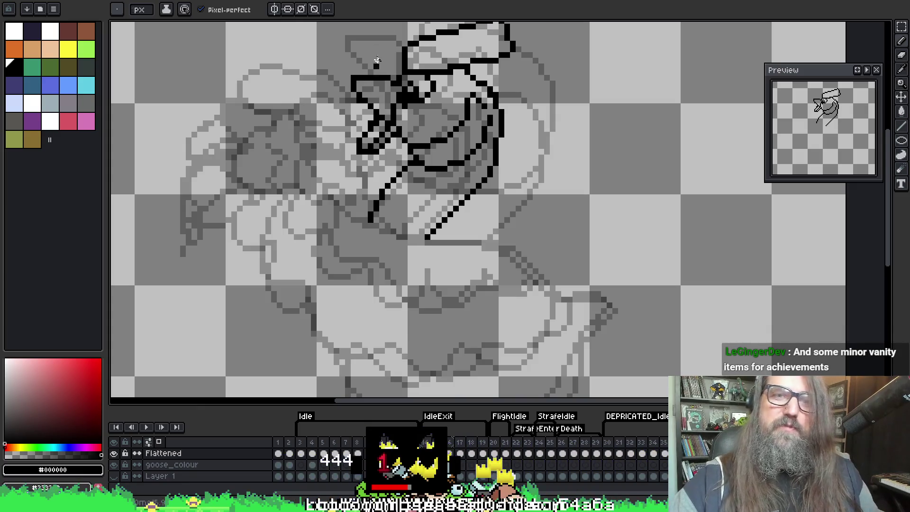
key("b")
key("comma")
key("period")
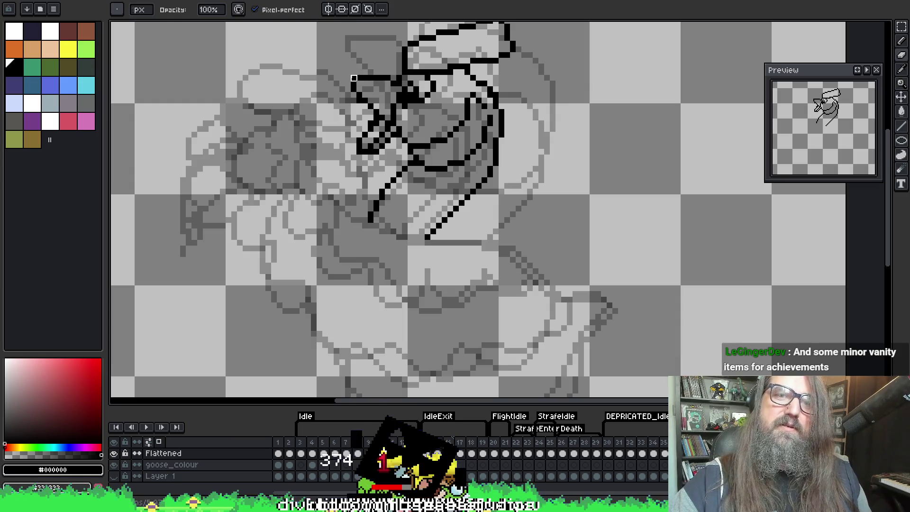
key("m")
mouse_move(360, 103)
left_mouse_down()
mouse_move(356, 76)
mouse_move(337, 66)
mouse_move(346, 62)
left_mouse_up()
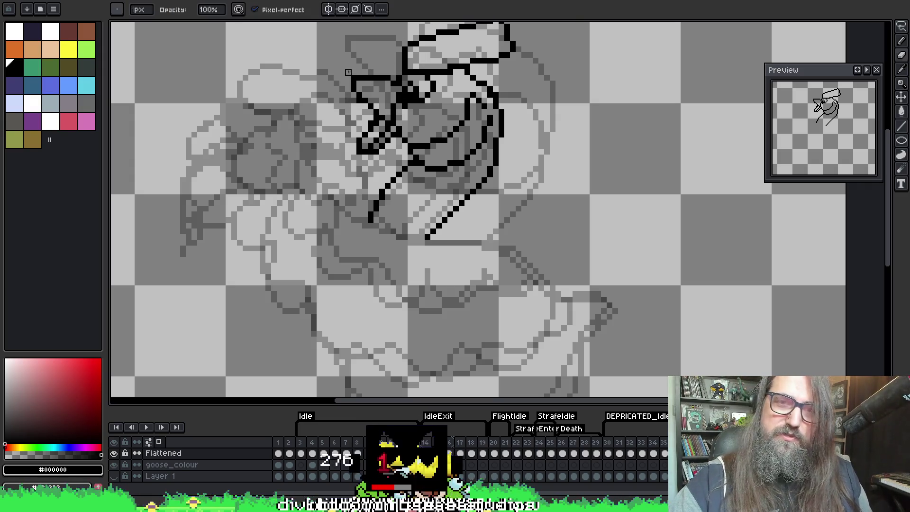
Lasso-select the upper-left and left head strokes, rotate them, and shift them right.
key("w")
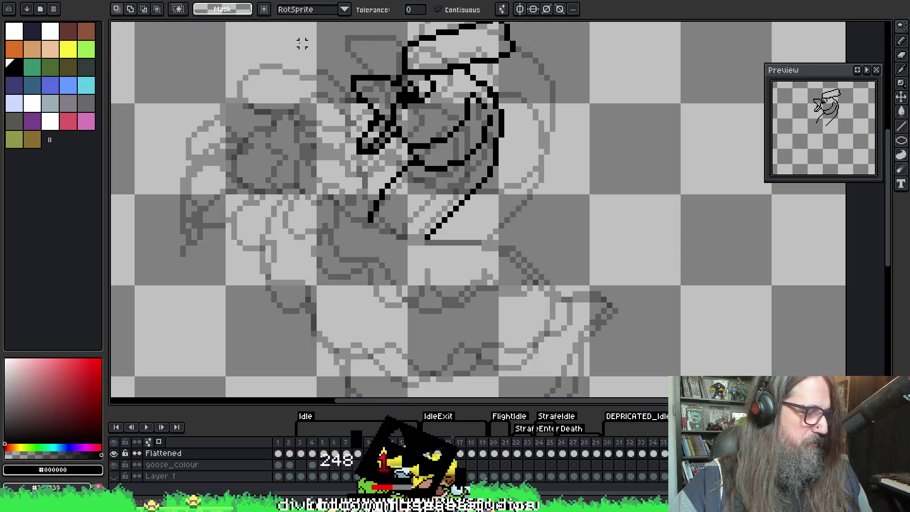
key("q")
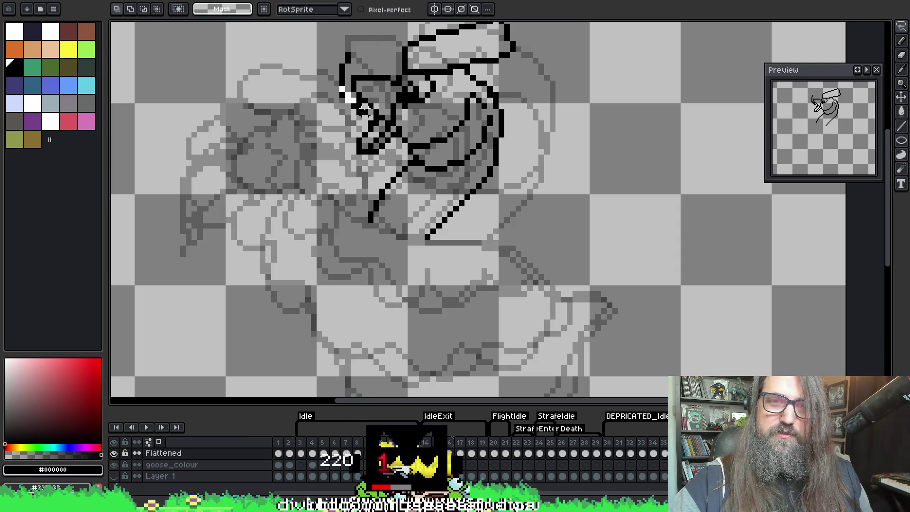
mouse_move(387, 100)
left_mouse_down()
mouse_move(327, 34)
mouse_move(334, 37)
left_mouse_up()
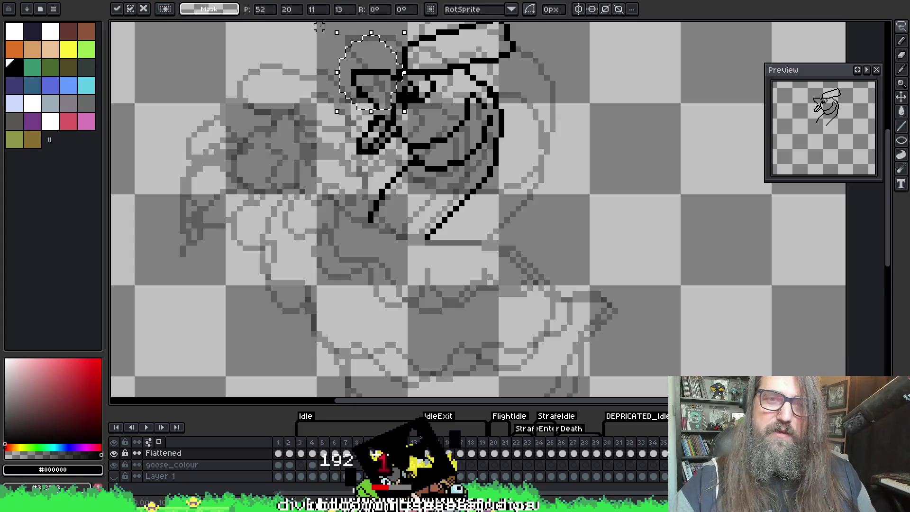
left_click_drag(341, 111, 374, 168)
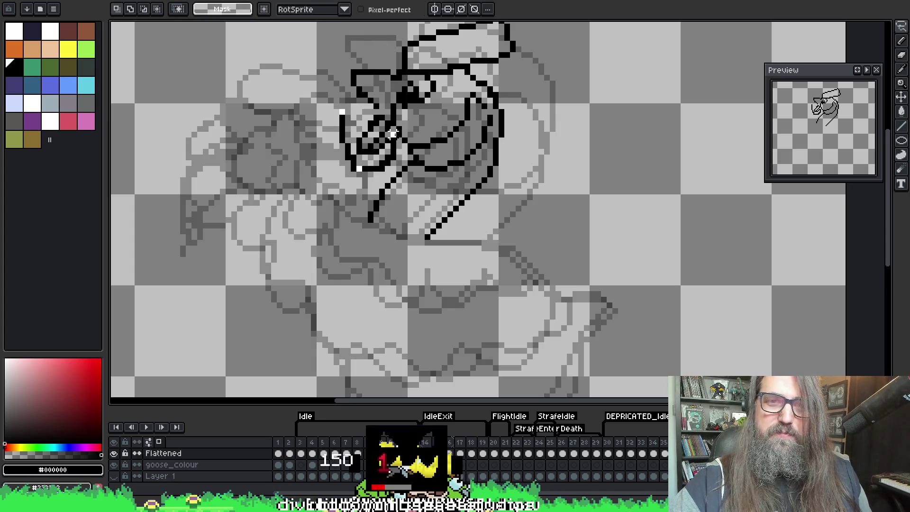
mouse_move(340, 122)
left_mouse_down()
mouse_move(360, 118)
mouse_move(391, 43)
left_mouse_up()
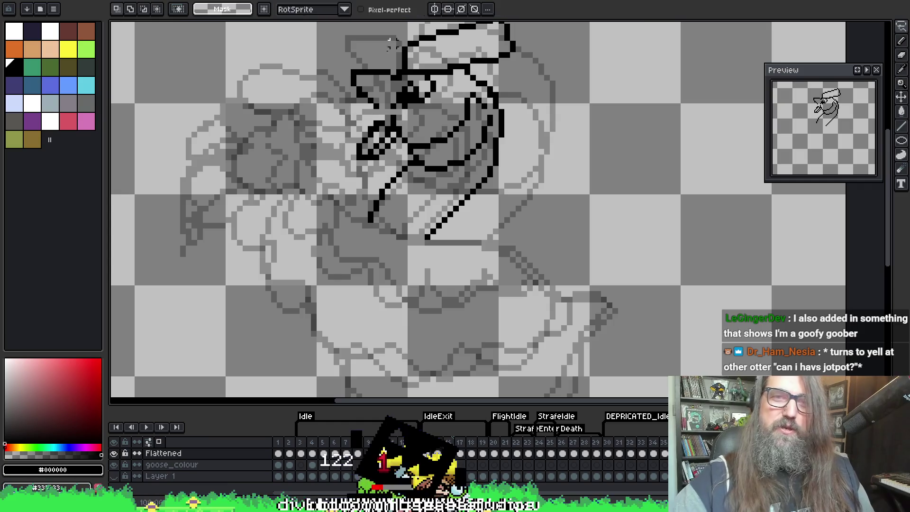
key("b")
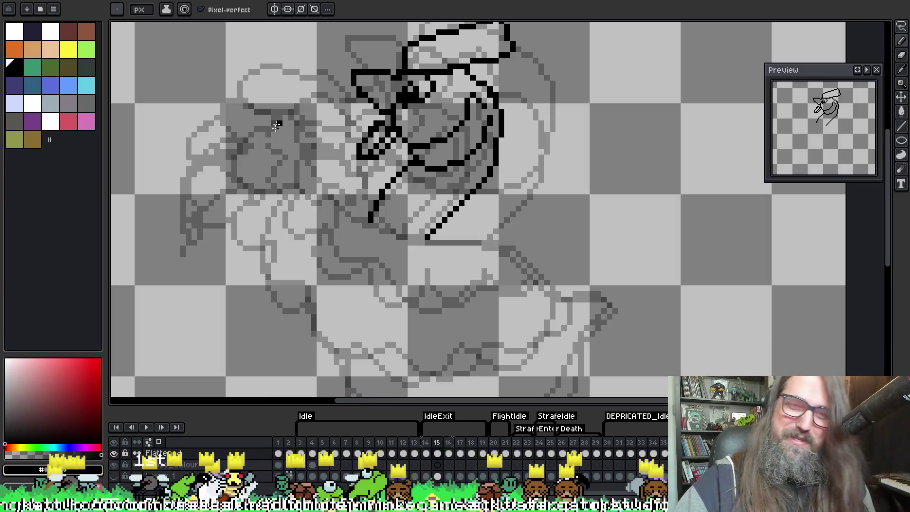
Cycle among colour picker, pencil and eraser, ending on the pencil.
key("i")
key("b")
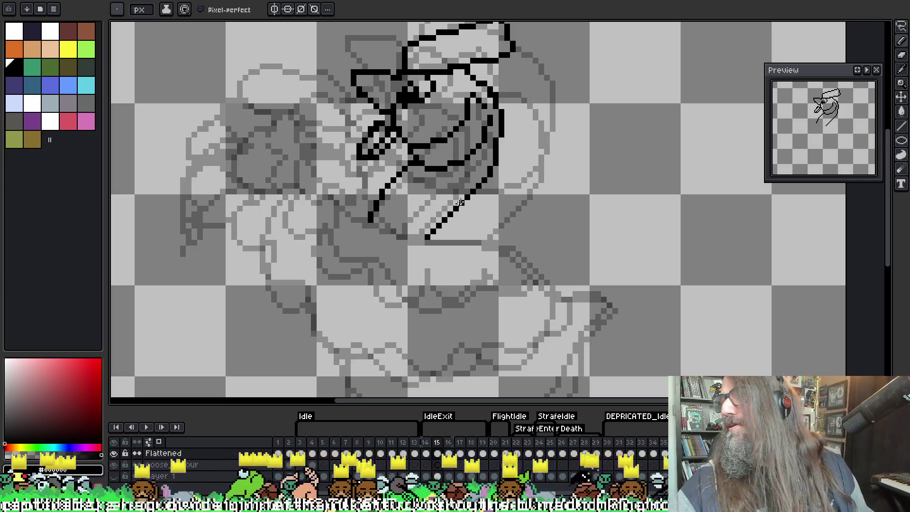
key("g")
key("e")
key("g")
key("b")
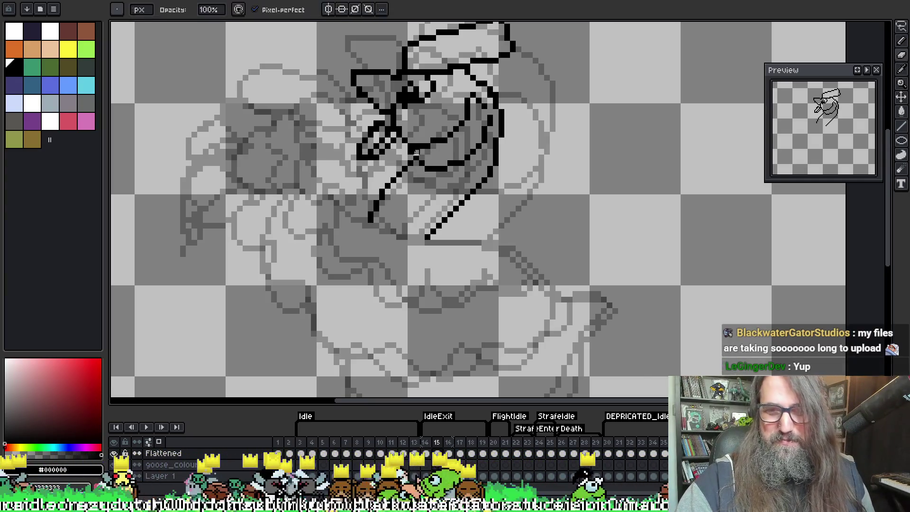
key("e")
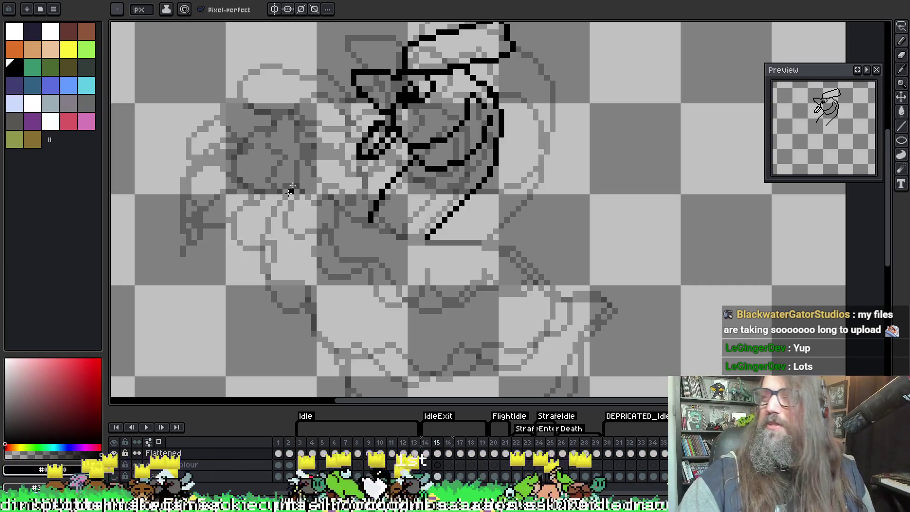
key("i")
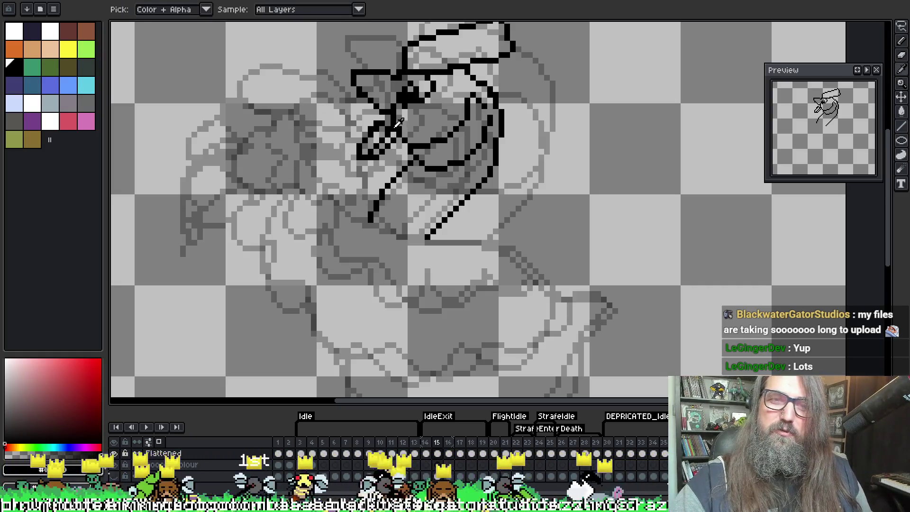
key("b")
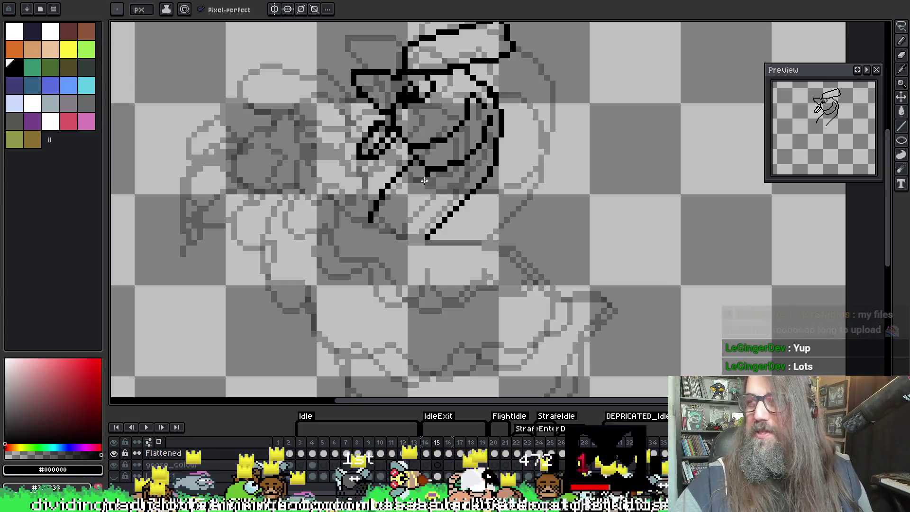
Flip between frames 14 and 15 to compare the goose, ending on frame 15.
key("Left")
key("Right")
key("Left")
key("Right")
key("Left")
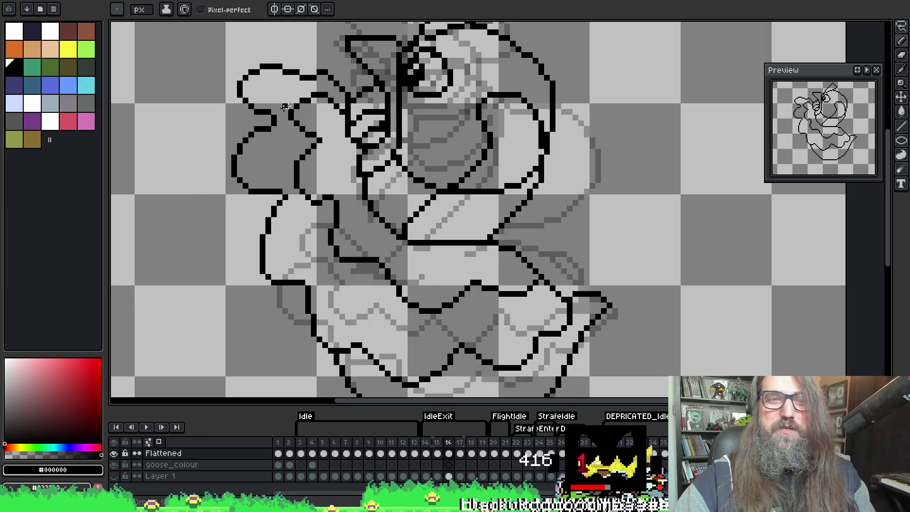
key("Right")
key("Left")
key("Right")
key("Right")
key("Left")
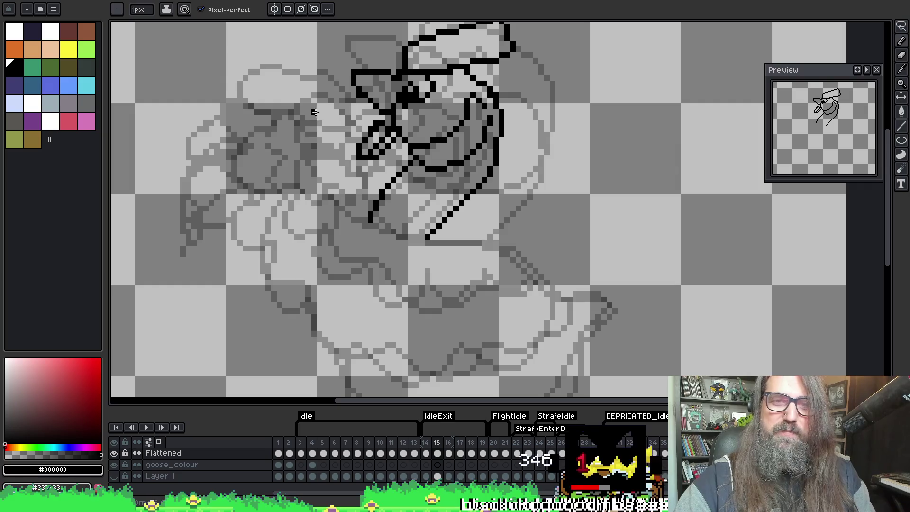
Draw black strokes around the eye and the beak's top edge, undoing a misplaced curve.
mouse_move(306, 116)
left_mouse_down()
mouse_move(303, 142)
mouse_move(314, 160)
mouse_move(312, 109)
mouse_move(362, 95)
left_mouse_up()
mouse_move(311, 158)
left_mouse_down()
mouse_move(380, 140)
mouse_move(364, 147)
left_mouse_up()
key("e")
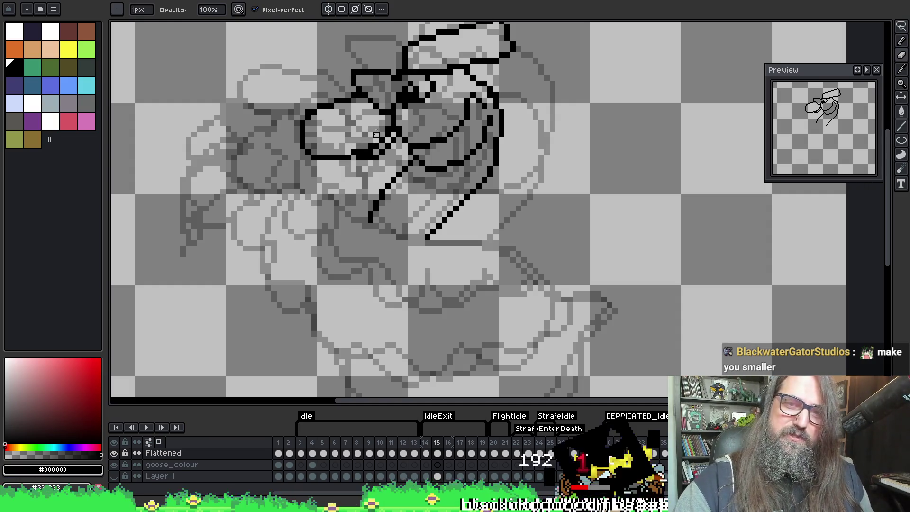
key("b")
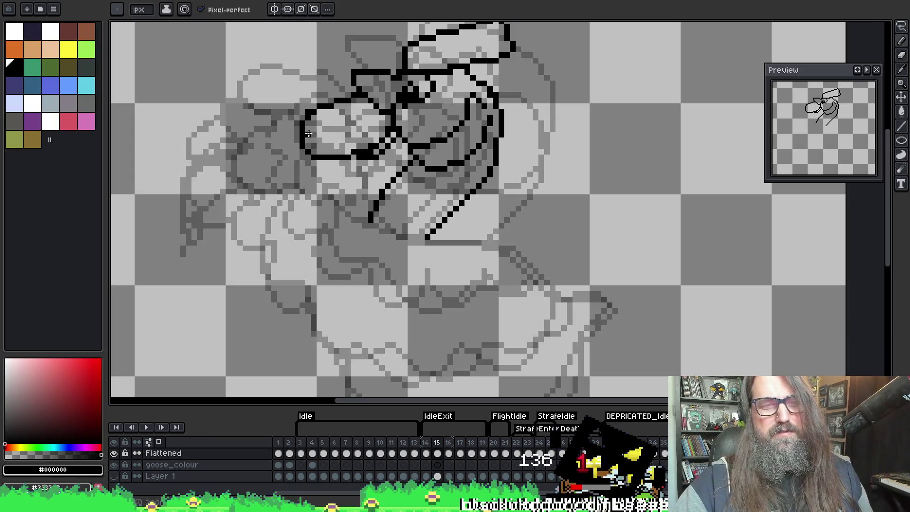
mouse_move(351, 96)
left_mouse_down()
mouse_move(284, 113)
mouse_move(312, 135)
left_mouse_up()
key("ctrl+z")
mouse_move(354, 94)
left_mouse_down()
mouse_move(301, 96)
mouse_move(287, 124)
mouse_move(363, 110)
left_mouse_up()
Erase stray black pixels inside the left lens, then bring up the 'majoras mask 3 days' search results.
key("e")
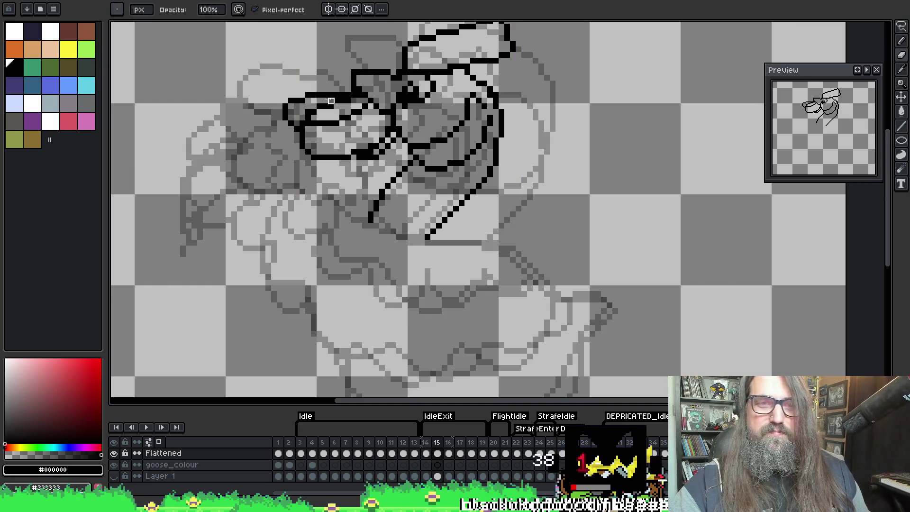
left_click_drag(336, 107, 308, 112)
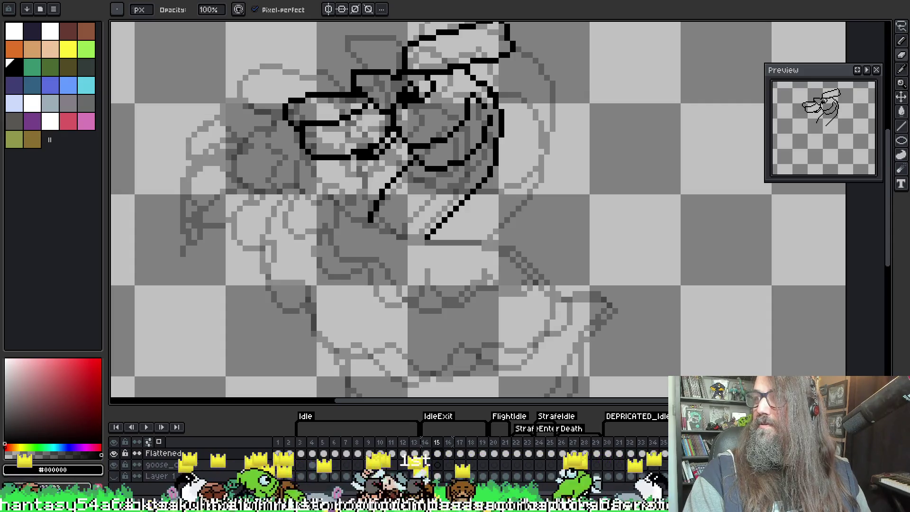
key("alt+Tab")
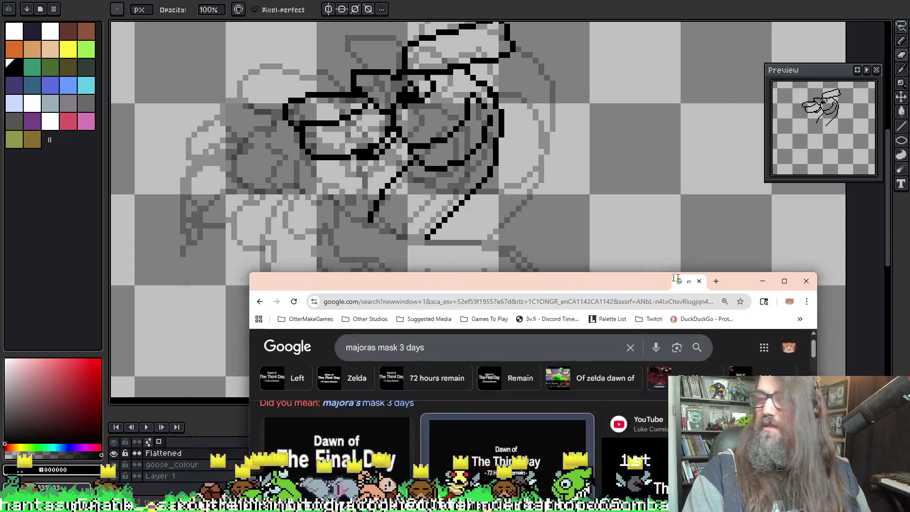
Open the Dawn of the Third Day image in a new tab, view it, then close Chrome.
right_click(548, 205)
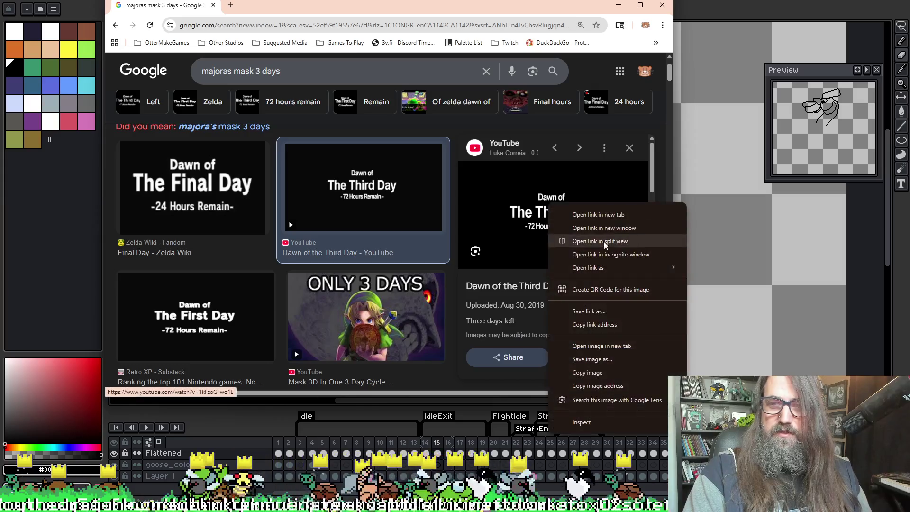
left_click(593, 353)
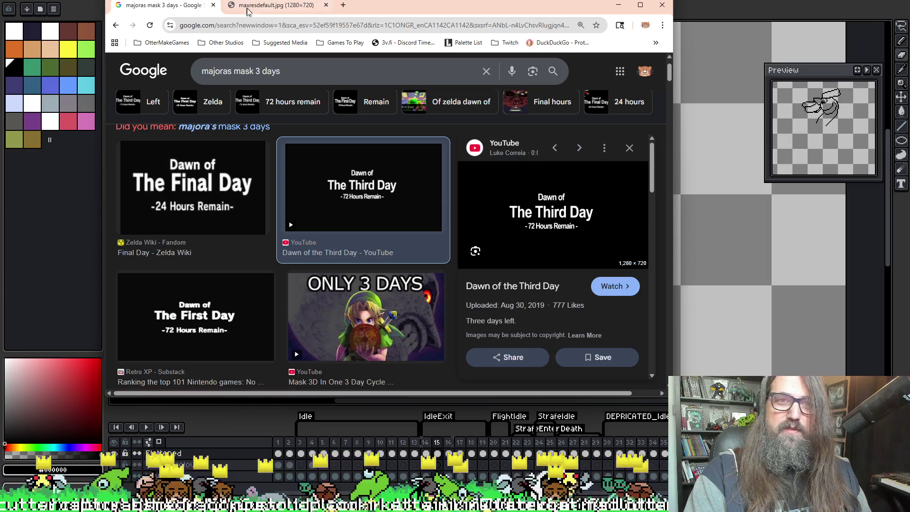
left_click(250, 10)
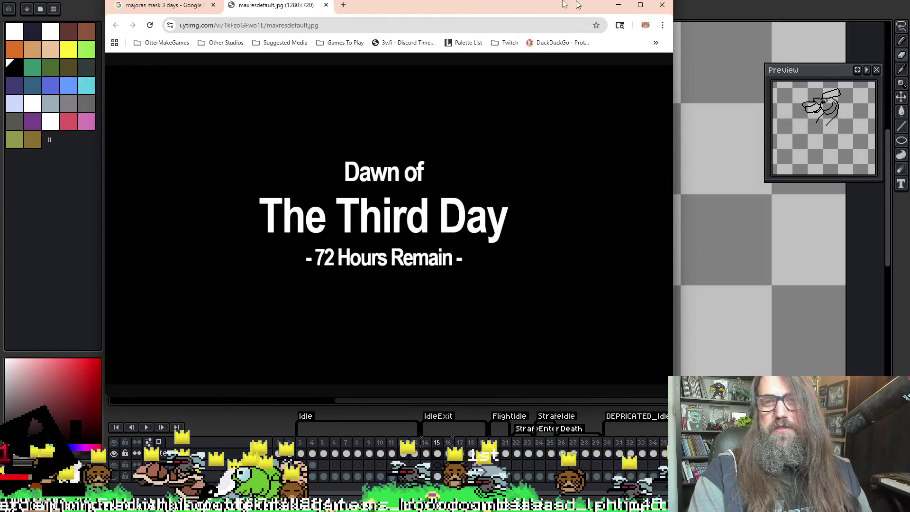
left_click(661, 5)
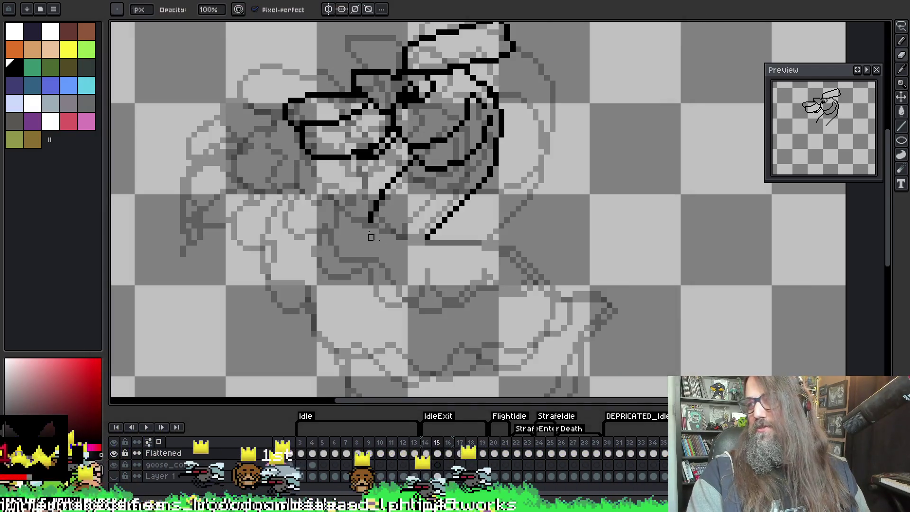
Shift the view and draw a curved black line below the glasses.
mouse_move(370, 209)
left_mouse_down()
mouse_move(359, 195)
mouse_move(325, 245)
left_mouse_up()
scroll(358, 191, "up", 1)
scroll(357, 188, "down", 1)
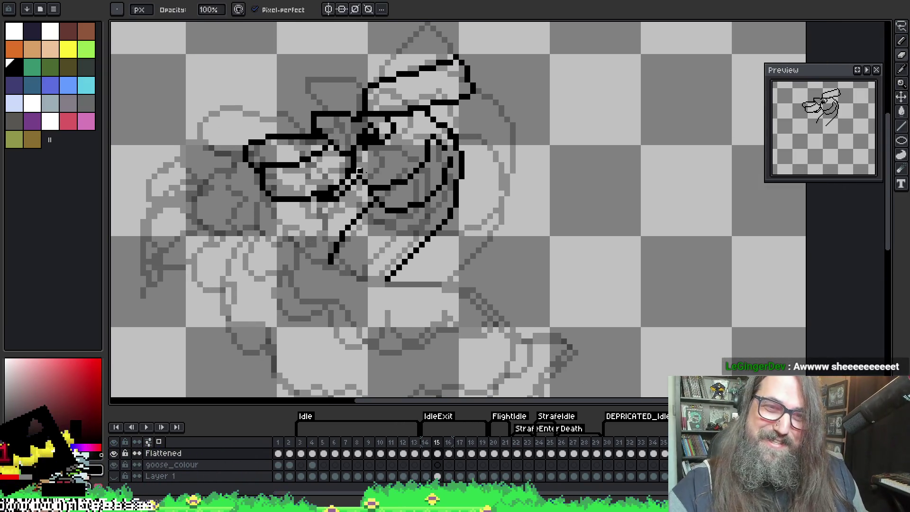
key("i")
key("b")
mouse_move(262, 198)
left_mouse_down()
mouse_move(280, 216)
mouse_move(306, 216)
mouse_move(351, 185)
mouse_move(338, 186)
left_mouse_up()
key("e")
key("b")
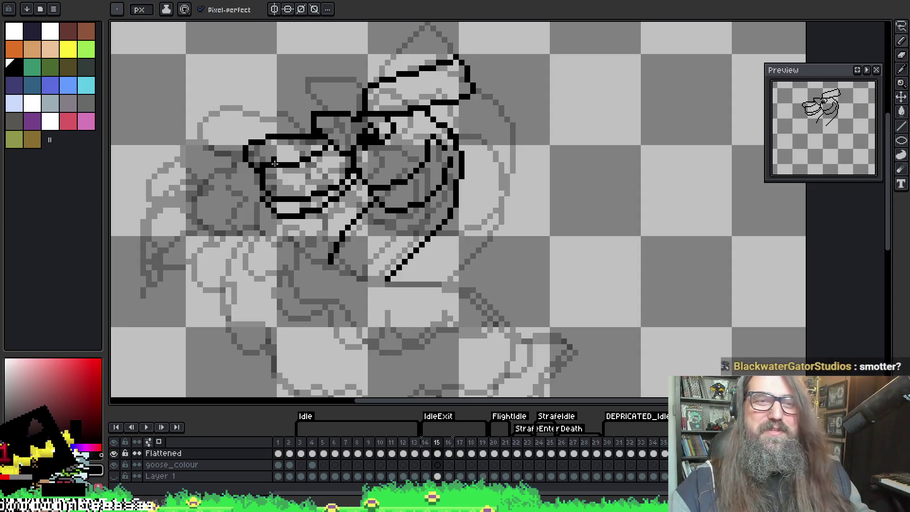
Draw a new black line running down-left across the beak.
key("b")
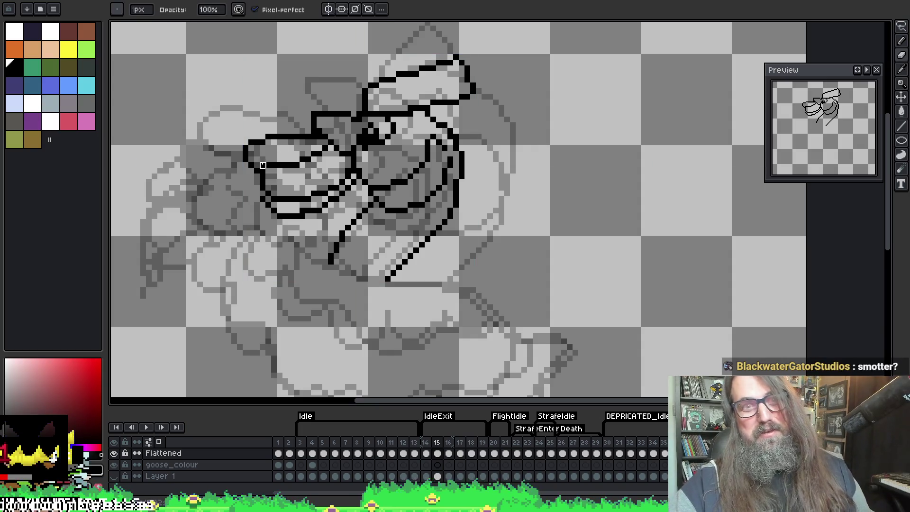
key("i")
key("b")
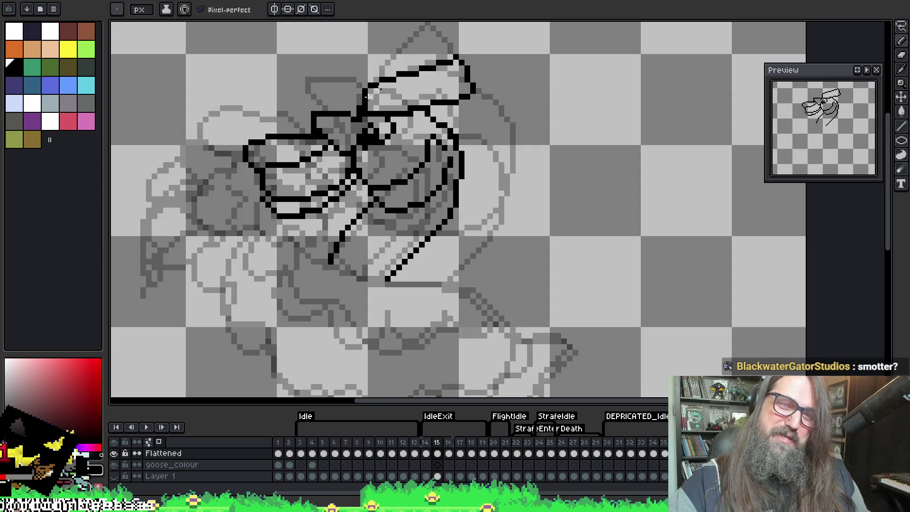
key("ctrl")
key("ctrl")
key("ctrl")
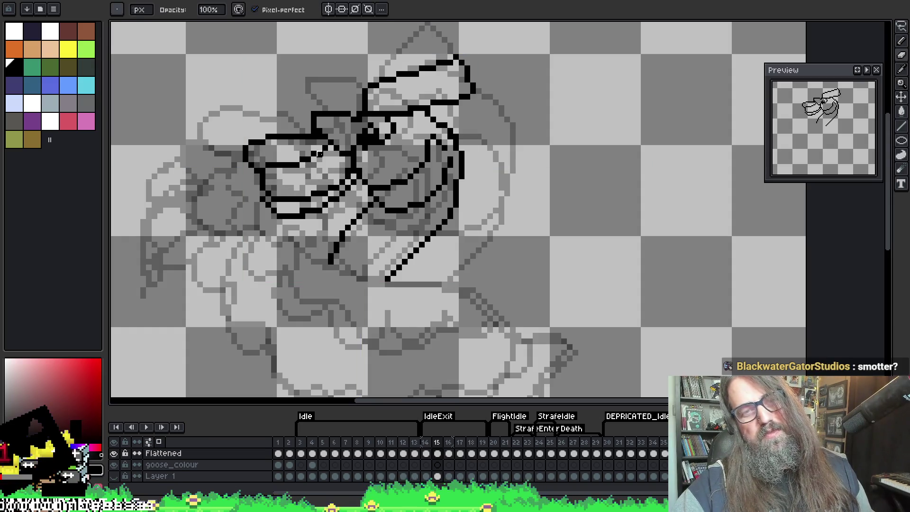
key("e")
mouse_move(349, 165)
left_mouse_down()
mouse_move(269, 196)
mouse_move(291, 195)
left_mouse_up()
Shorten one beak line with the eraser and draw a new beak line rising right.
key("b")
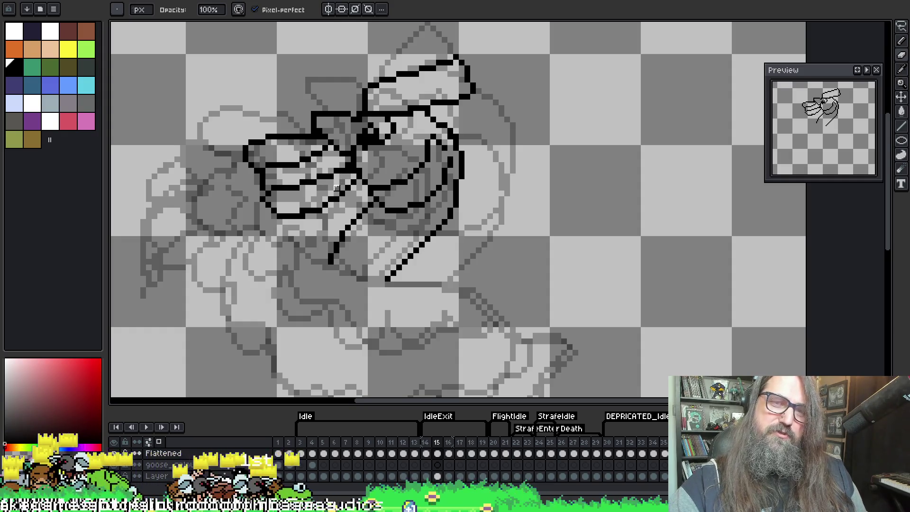
key("e")
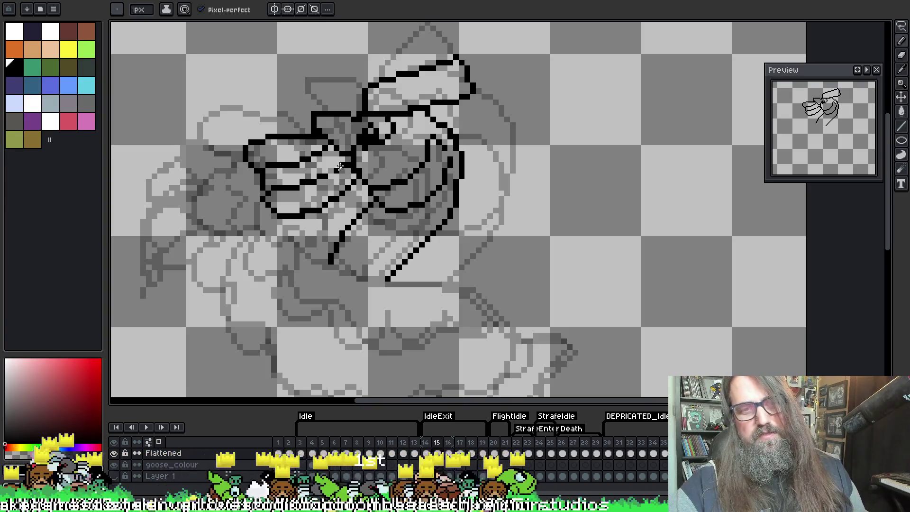
key("b")
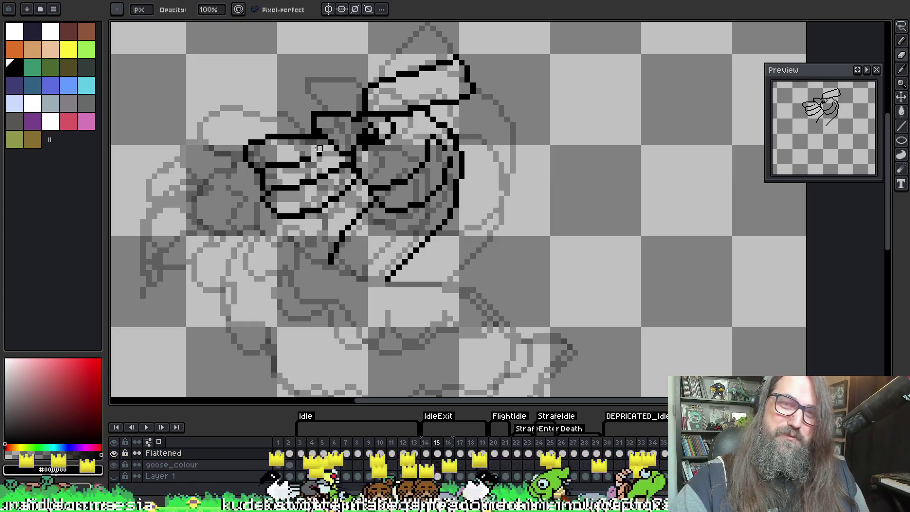
left_click_drag(314, 154, 302, 159)
key("b")
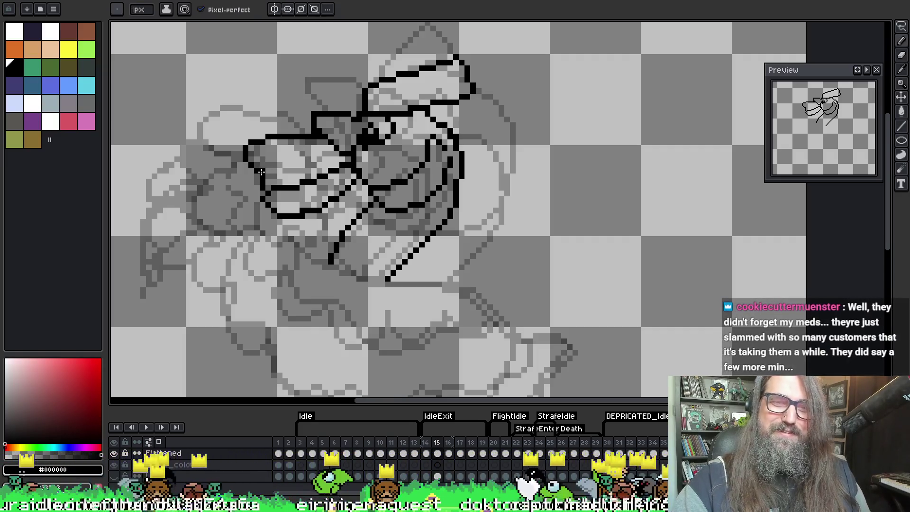
mouse_move(261, 171)
left_mouse_down()
mouse_move(296, 166)
mouse_move(349, 131)
left_mouse_up()
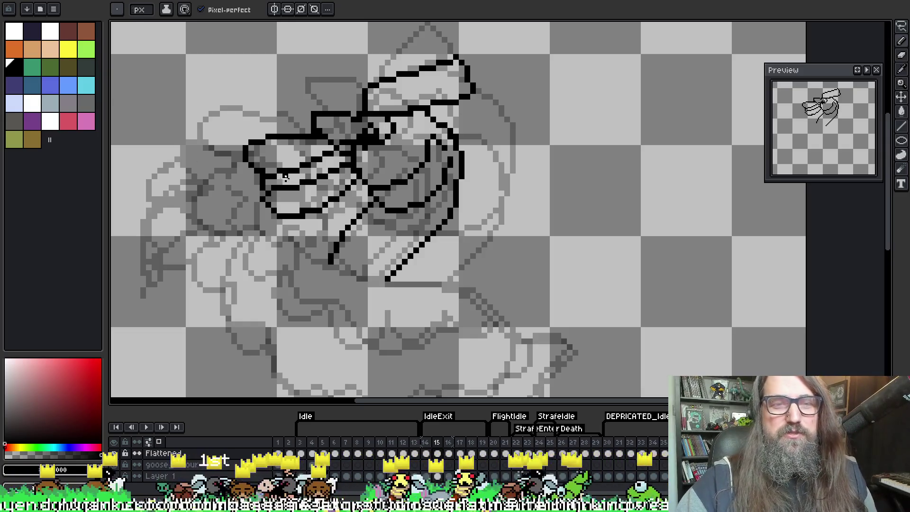
Add black pixels along the beak's lower-left outline and touch them up with eraser and picker.
key("e")
key("g")
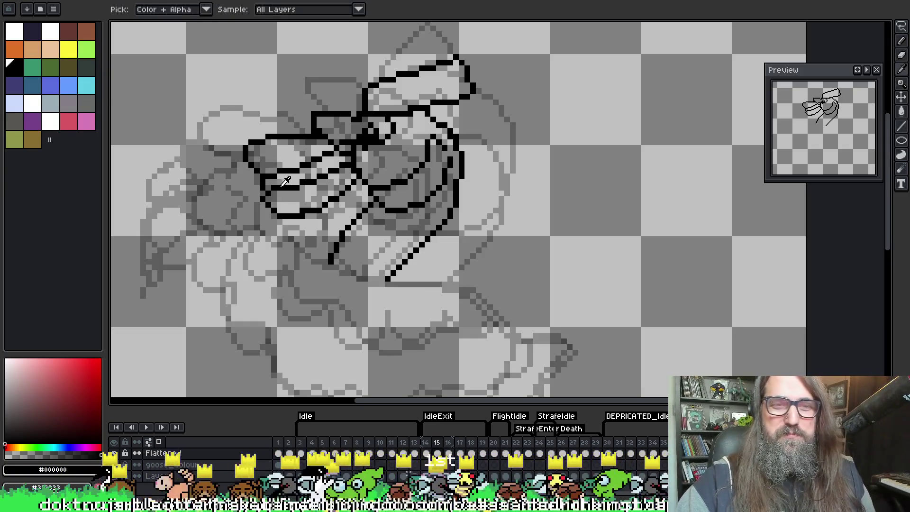
key("b")
left_click_drag(262, 215, 286, 221)
key("e")
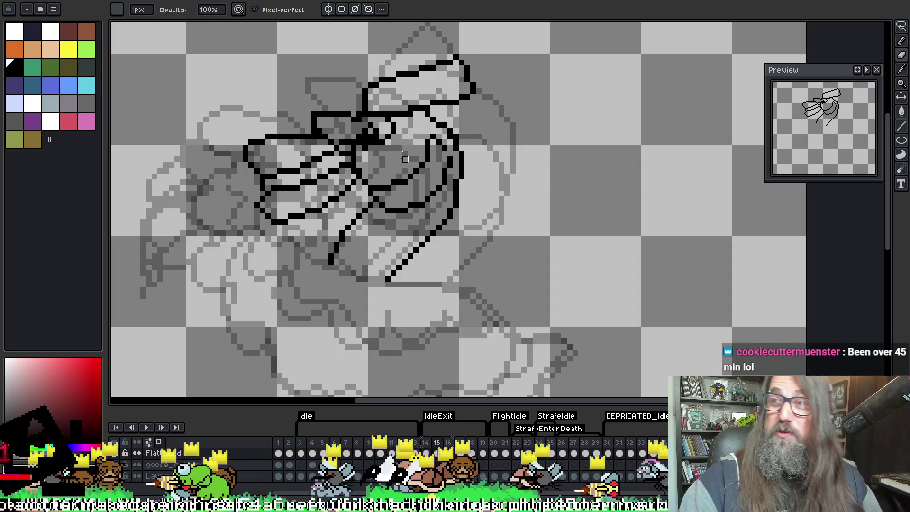
key("i")
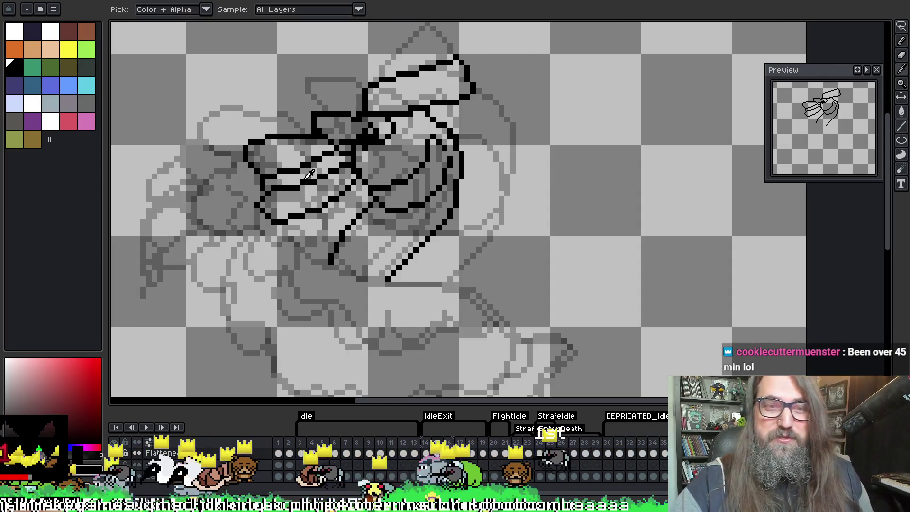
key("e")
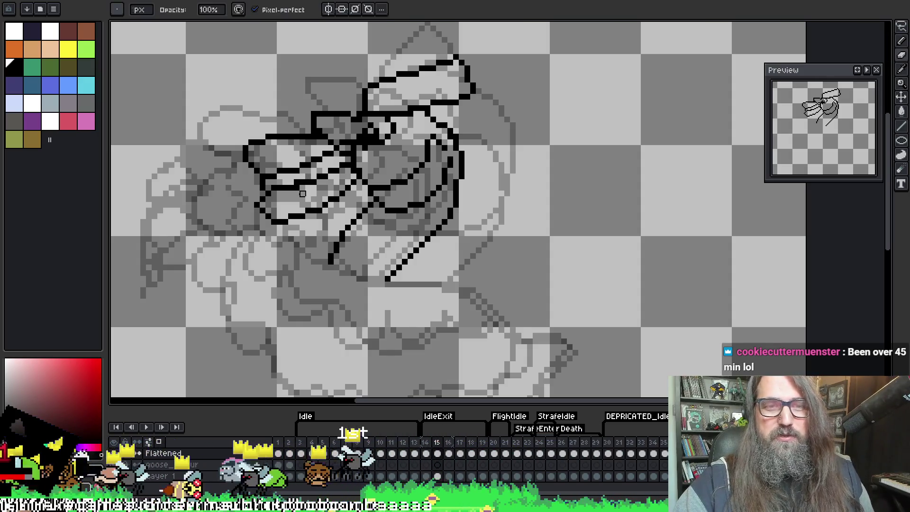
key("i")
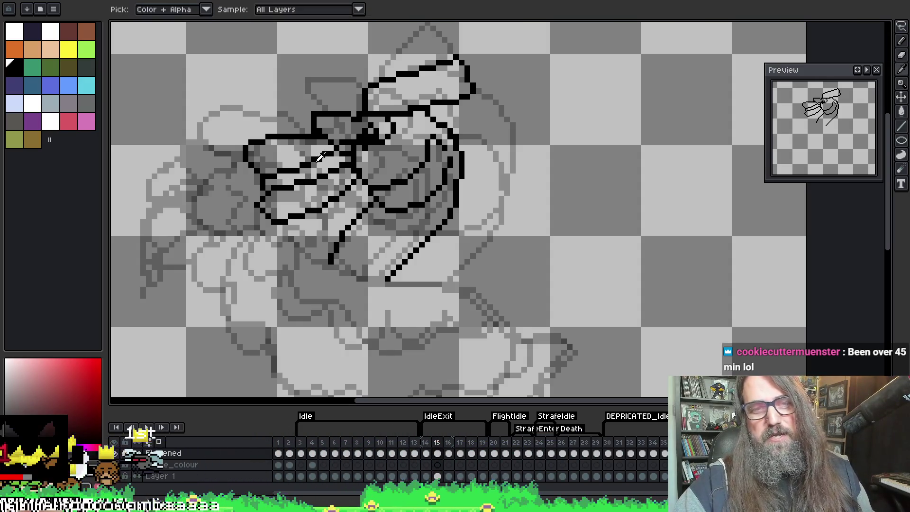
key("e")
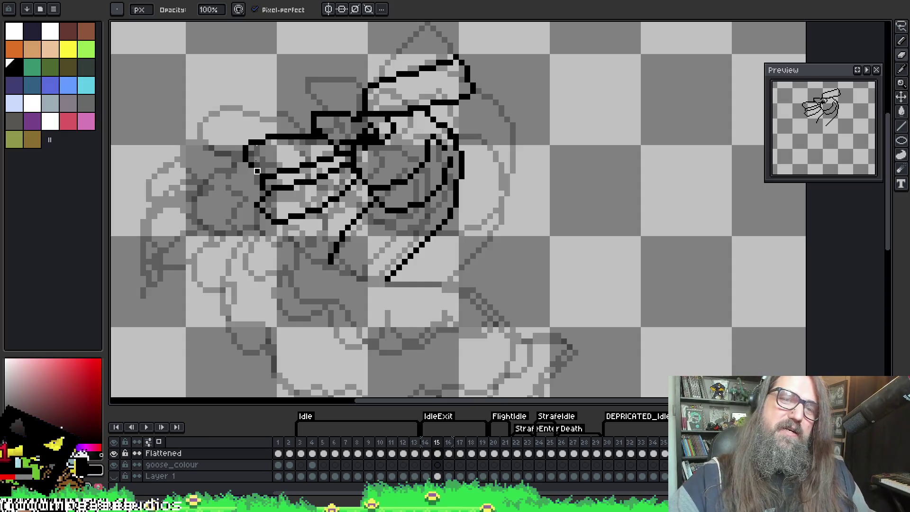
Draw a long curved back-of-head stroke down the left side.
key("b")
key("e")
key("i")
key("e")
key("b")
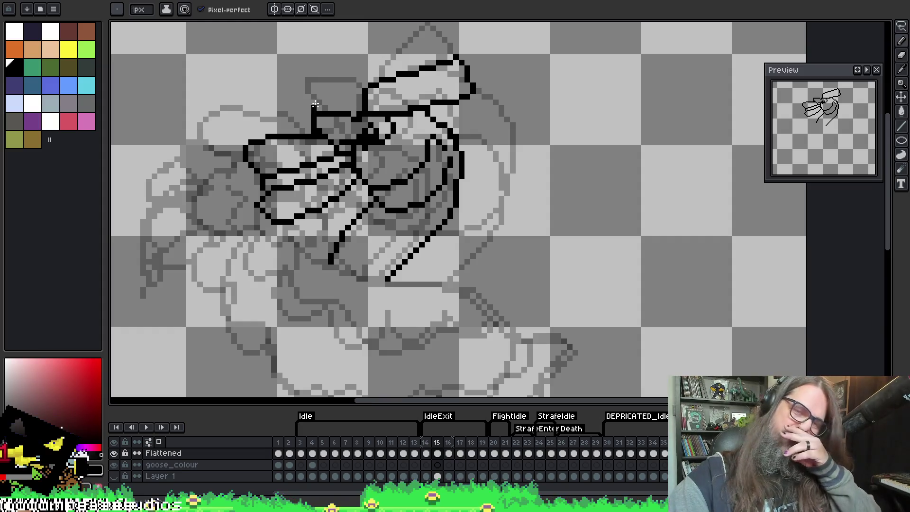
mouse_move(240, 137)
left_mouse_down()
mouse_move(205, 151)
mouse_move(215, 215)
left_mouse_up()
Undo the long left stroke, compare frames 14 and 16, then redraw the beak extending further left.
key("ctrl+z")
key("Left")
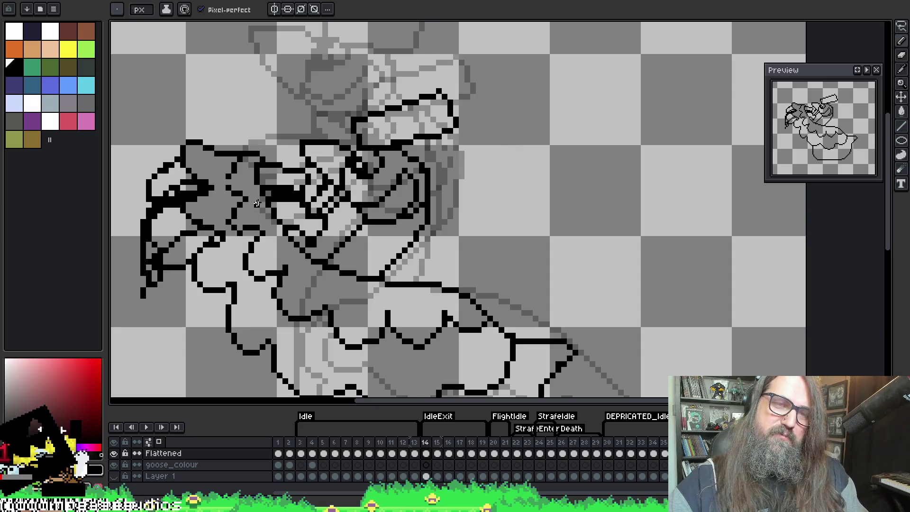
key("Right")
key("Right")
key("Left")
key("Right")
key("Left")
mouse_move(197, 154)
left_mouse_down()
mouse_move(237, 143)
mouse_move(283, 184)
left_mouse_up()
mouse_move(199, 151)
left_mouse_down()
mouse_move(176, 163)
mouse_move(196, 198)
mouse_move(214, 199)
left_mouse_up()
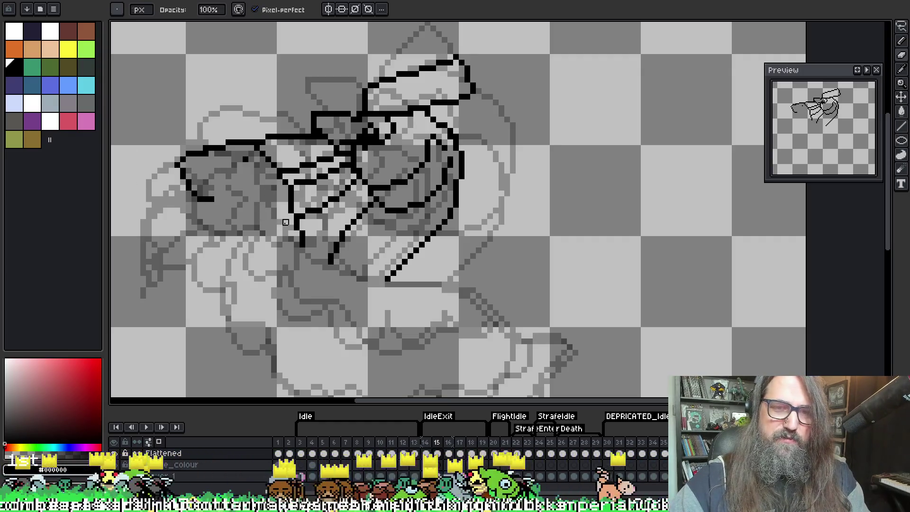
Play and stop the animation from frame 14, flip through frames 14–17, and zoom in on frame 15.
scroll(285, 199, "down", 2)
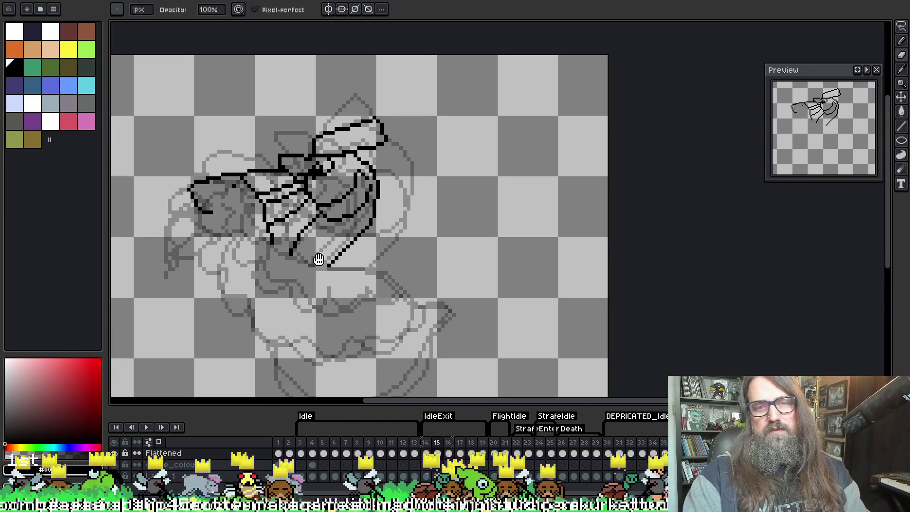
key("comma")
key("Return")
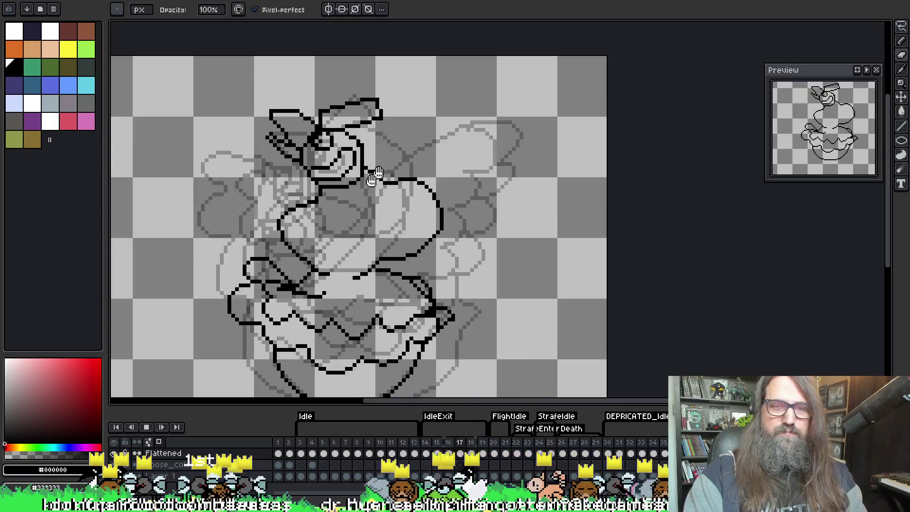
key("Return")
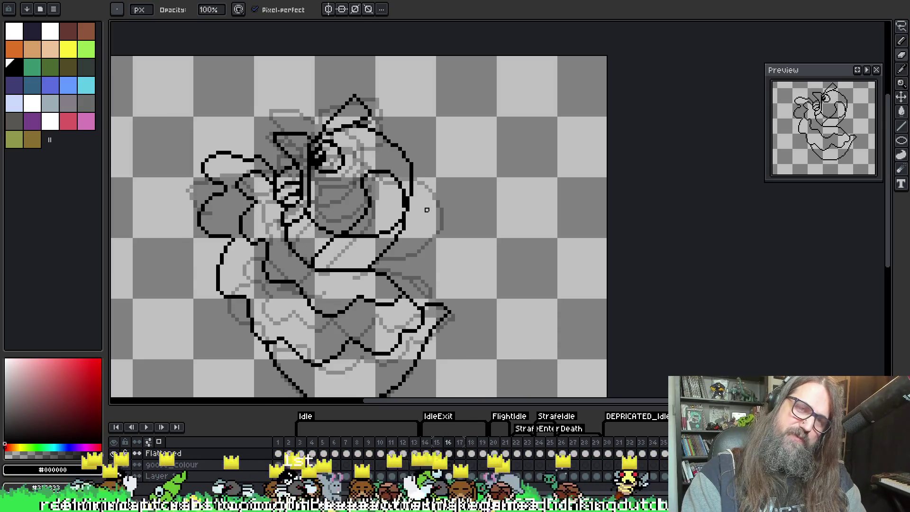
key("Right")
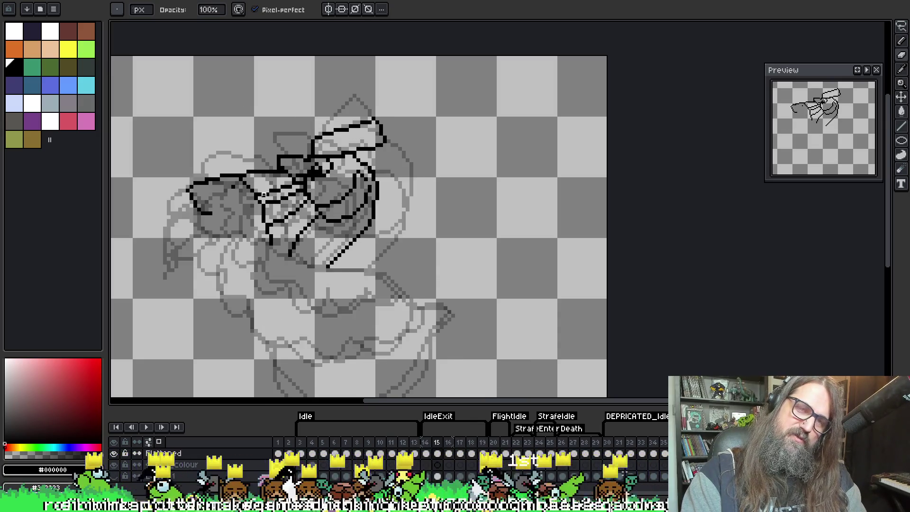
key("Left")
key("Left")
key("Right")
key("Right")
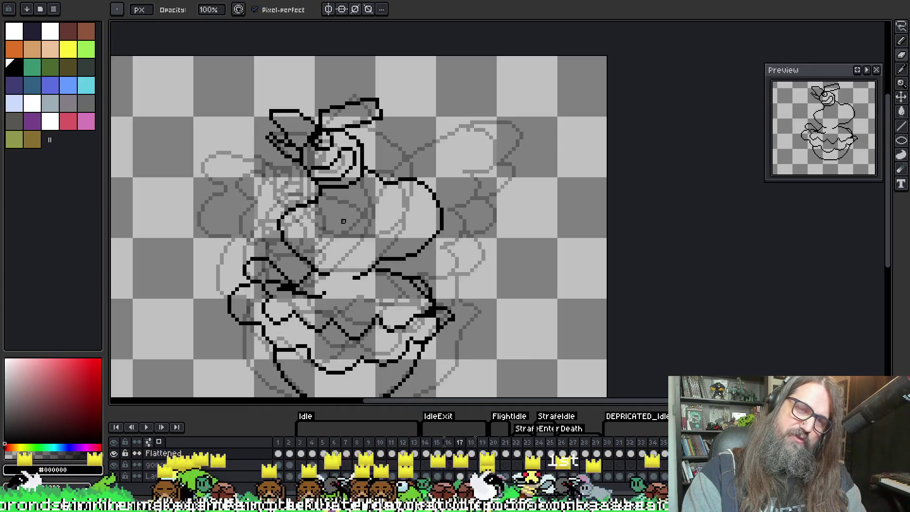
key("Left")
key("Return")
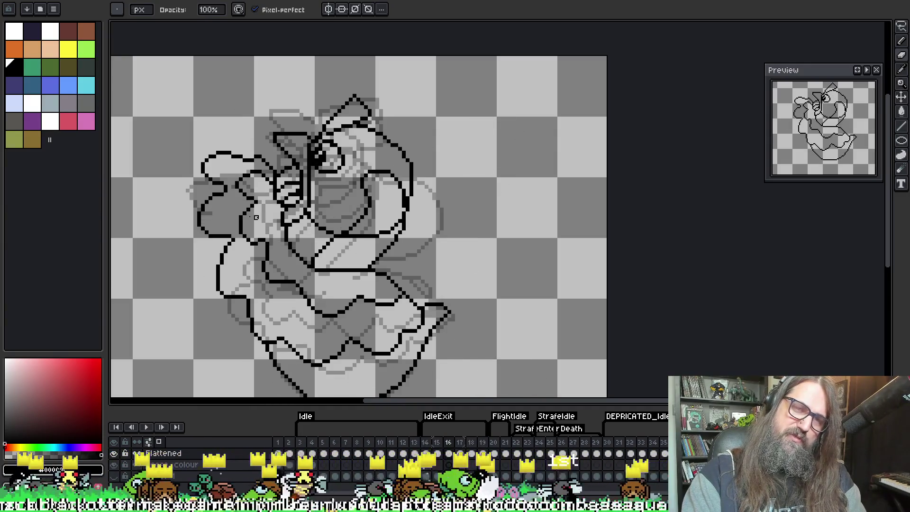
key("Right")
scroll(284, 198, "up", 1)
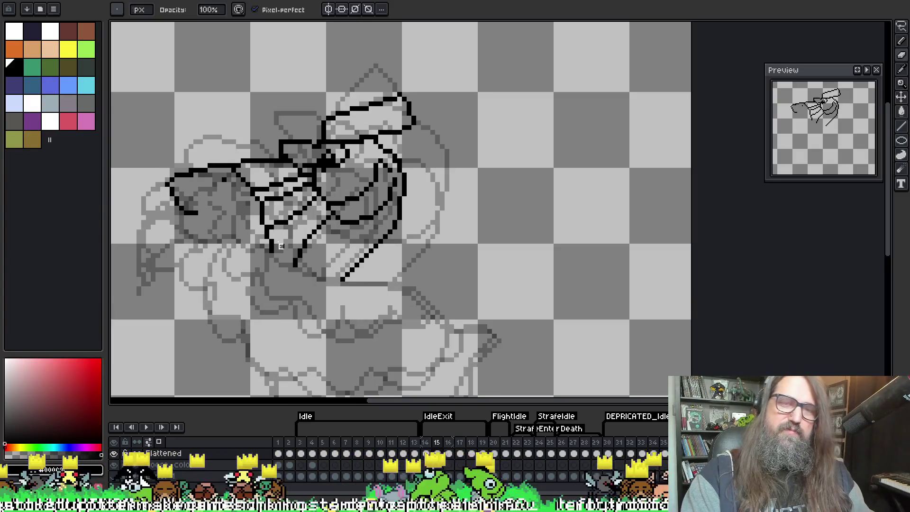
scroll(290, 159, "down", 3)
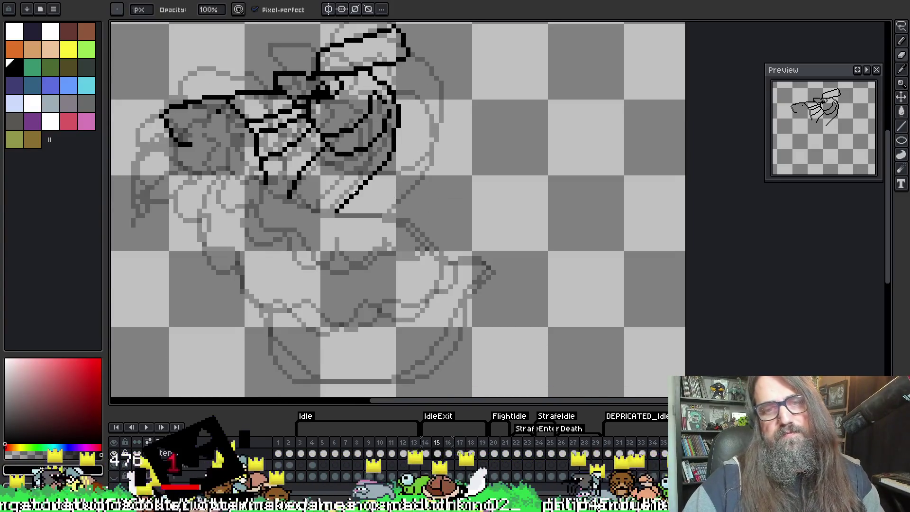
key("v")
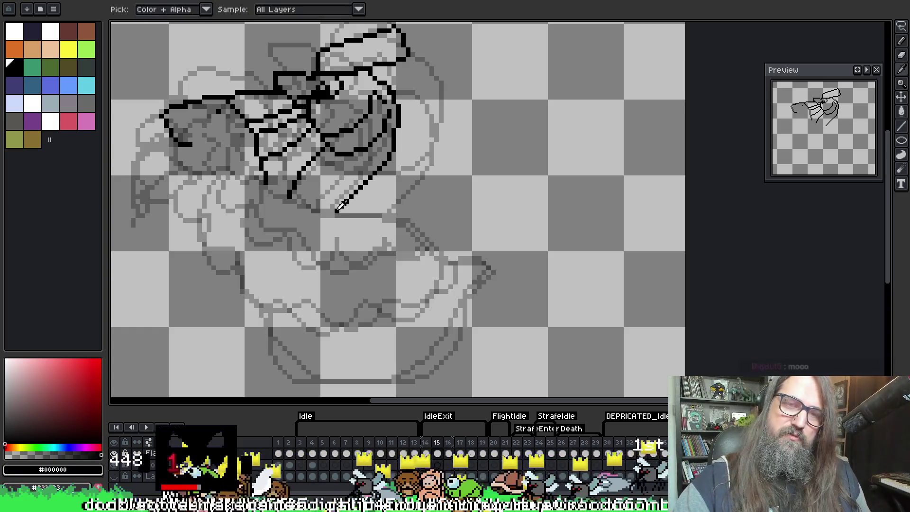
key("e")
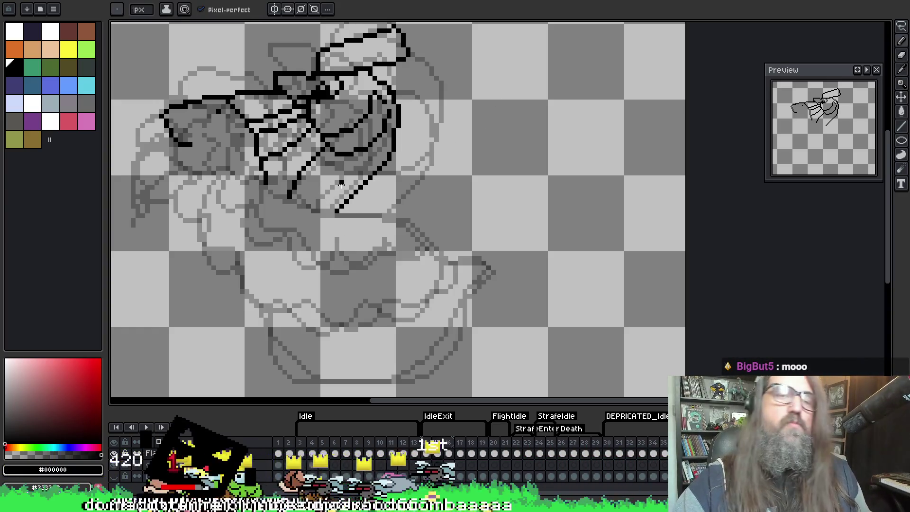
key("b")
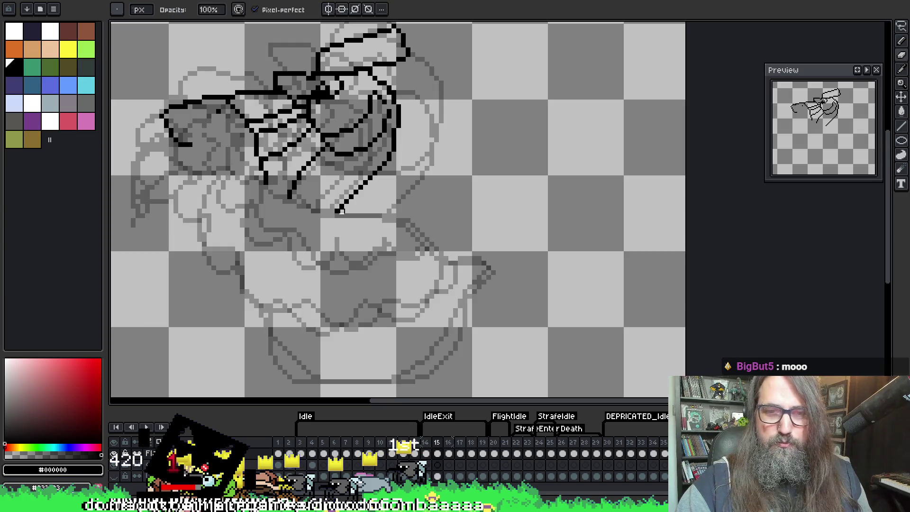
key("i")
key("b")
key("e")
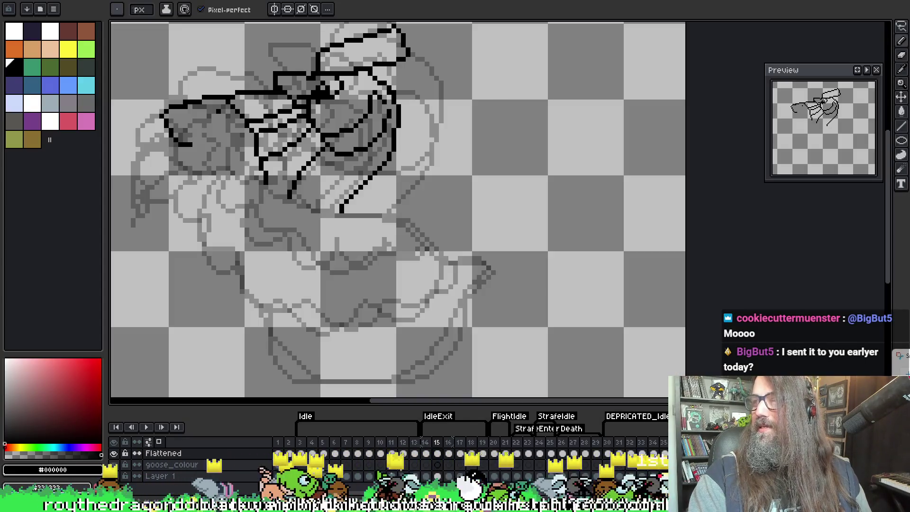
left_click(898, 355)
left_click_drag(609, 203, 497, 49)
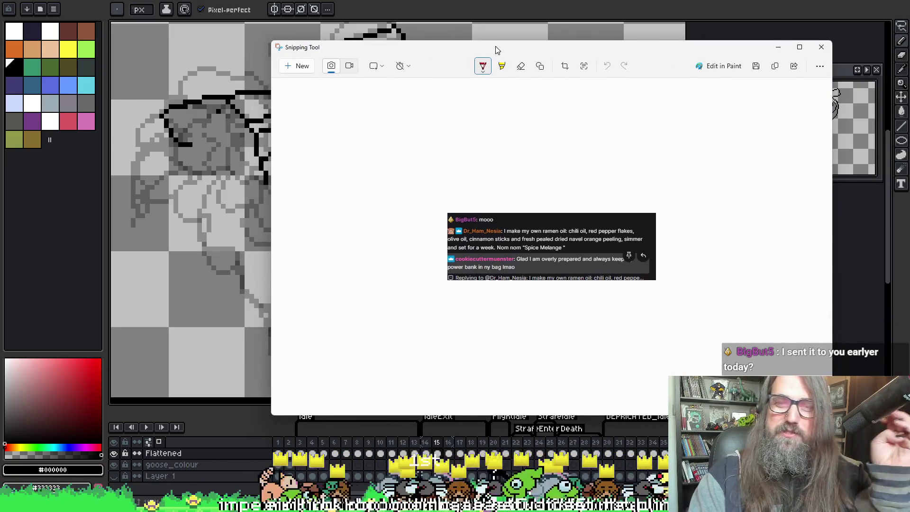
left_click(821, 47)
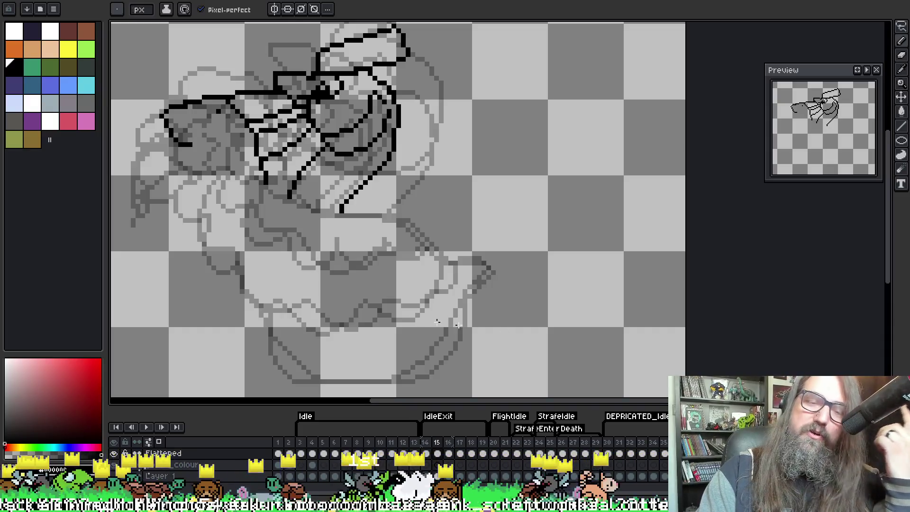
Pick black and extend the neck line right, undoing the stray diagonal stroke.
scroll(375, 204, "up", 1)
scroll(375, 205, "down", 1)
left_click_drag(356, 218, 365, 205)
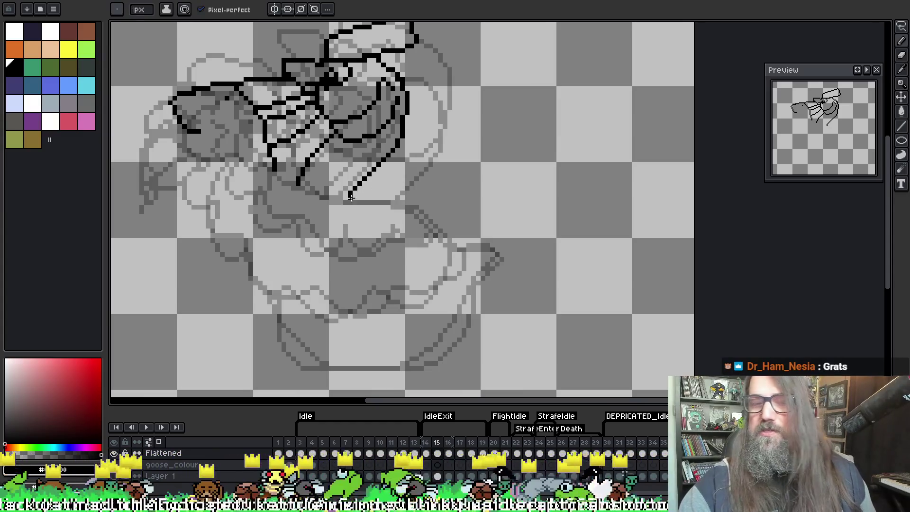
key("alt")
left_click_drag(366, 204, 418, 213)
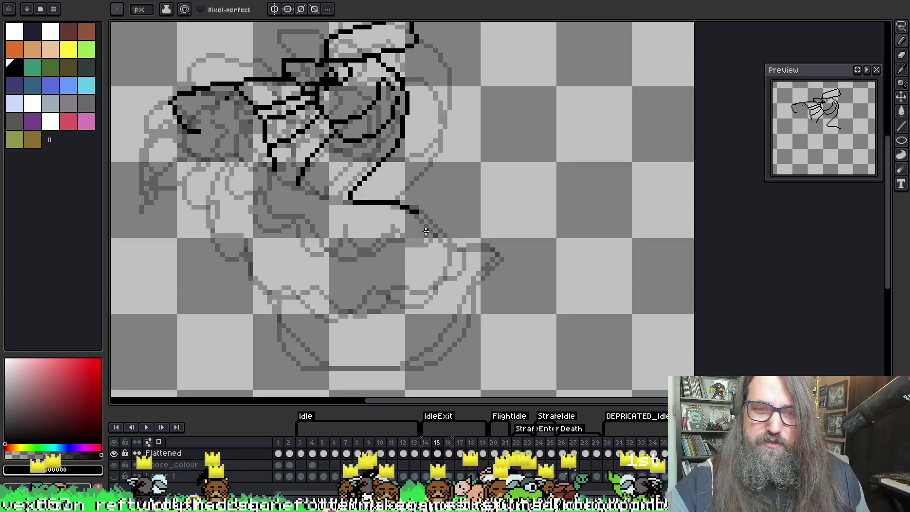
left_click_drag(417, 213, 451, 246)
key("ctrl+z")
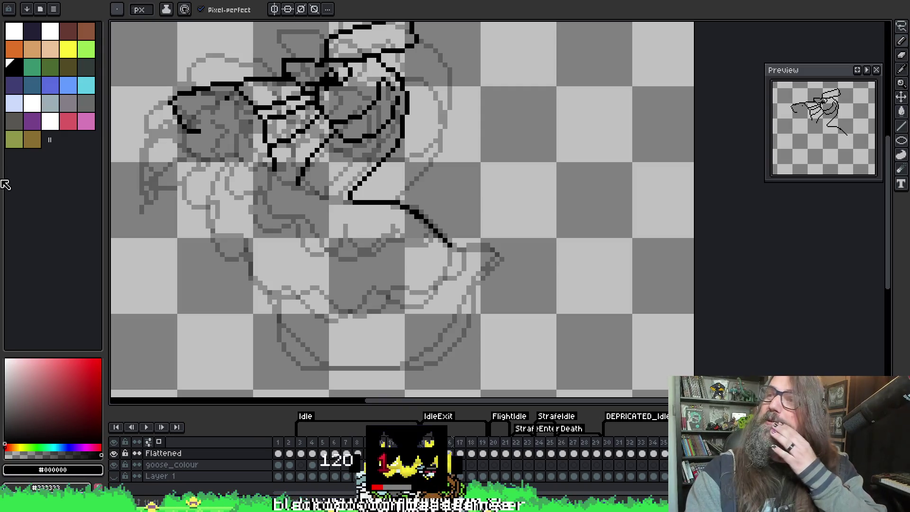
Draw a black outline stroke from the neck sweeping across the body.
mouse_move(237, 180)
left_mouse_down()
mouse_move(349, 158)
mouse_move(346, 240)
mouse_move(362, 237)
left_mouse_up()
left_click_drag(246, 186, 285, 120)
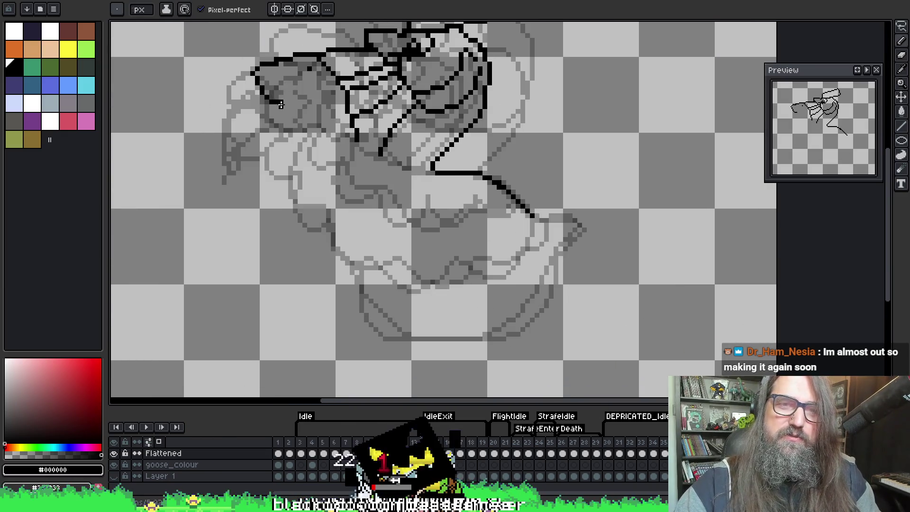
mouse_move(280, 101)
left_mouse_down()
mouse_move(266, 135)
mouse_move(294, 143)
mouse_move(286, 191)
mouse_move(322, 239)
mouse_move(341, 240)
mouse_move(359, 267)
mouse_move(403, 254)
mouse_move(518, 252)
mouse_move(530, 211)
left_mouse_up()
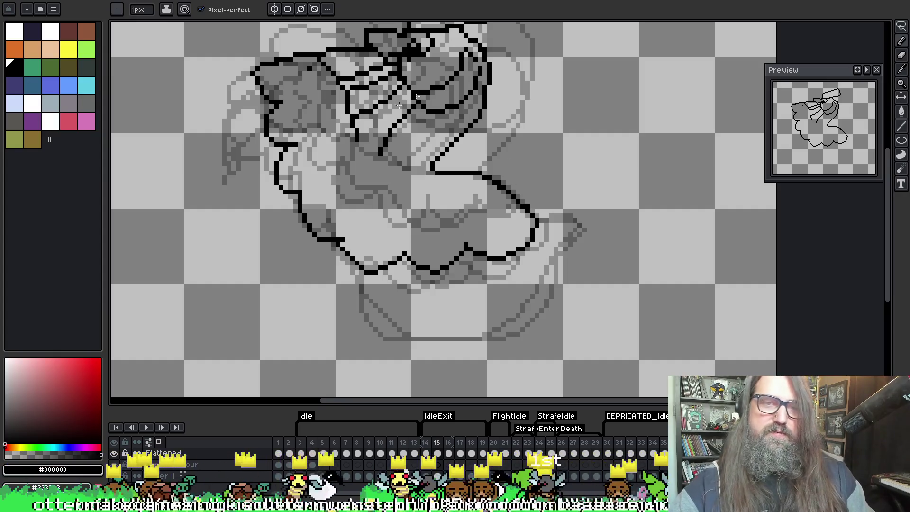
Draw the black neck-to-body join line, redrawing it shorter after undoing the overlong first stroke.
left_click_drag(308, 72, 305, 104)
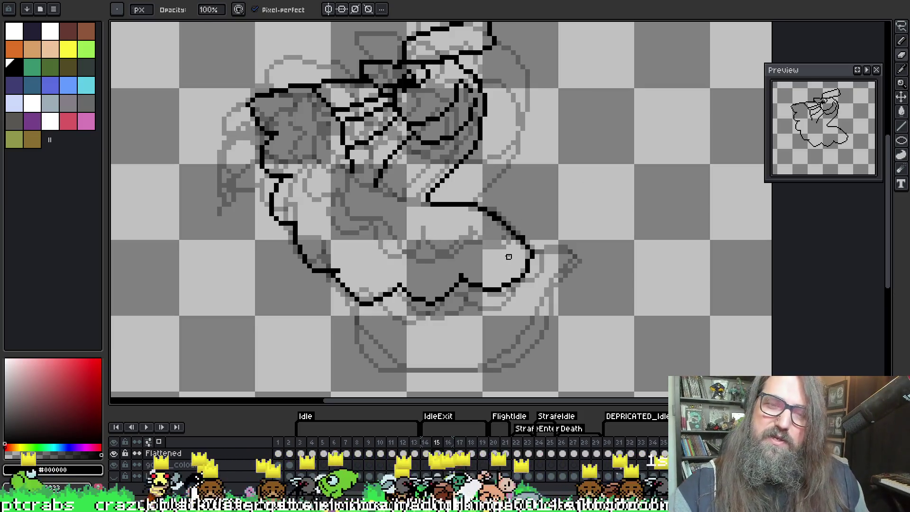
key("i")
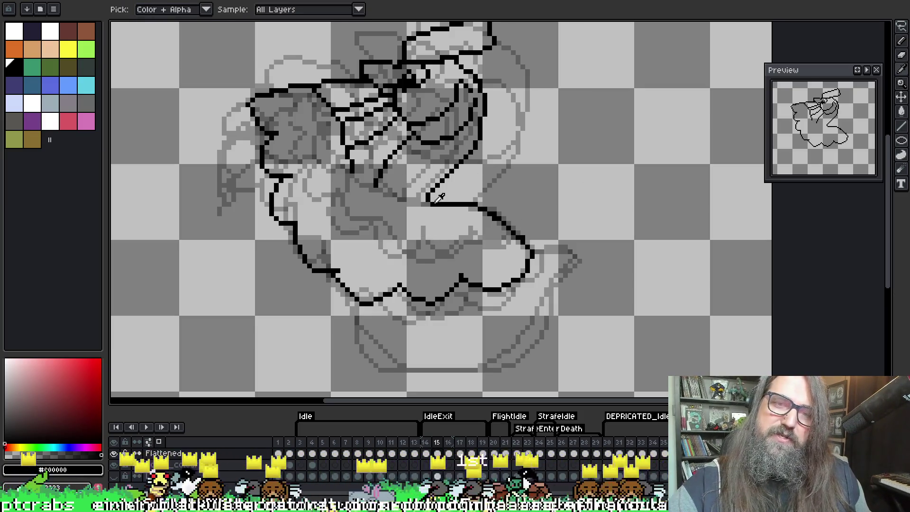
key("b")
left_click_drag(360, 170, 438, 204)
key("ctrl+z")
left_click_drag(350, 166, 433, 200)
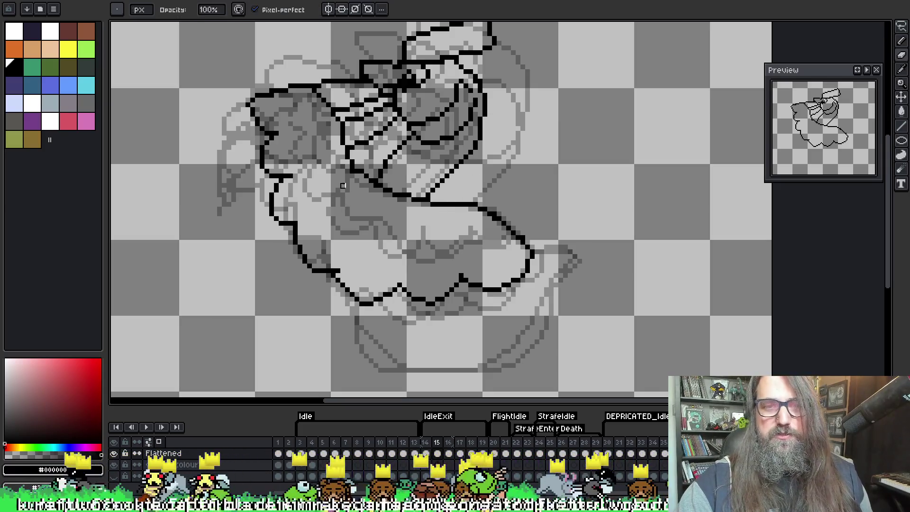
Resample black from the existing outline and bring the tail area into view.
key("i")
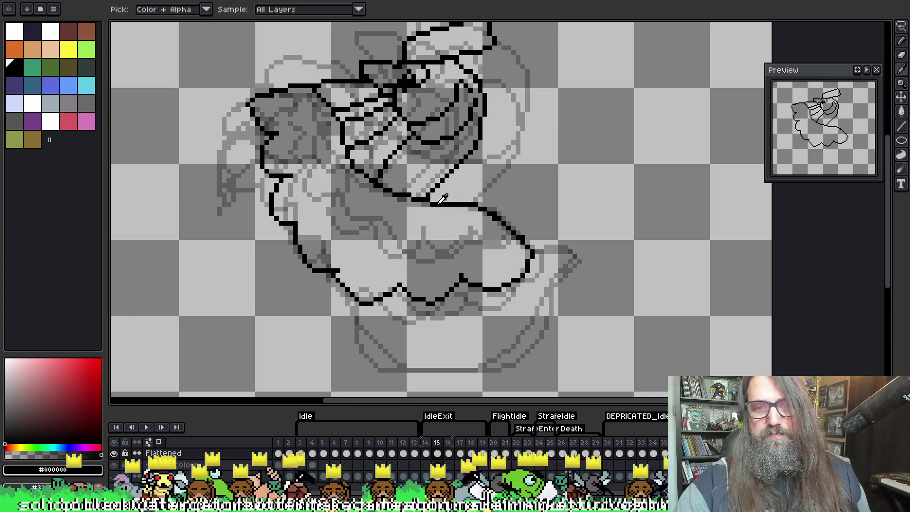
key("b")
left_click_drag(405, 209, 455, 223)
left_click(347, 276, "alt")
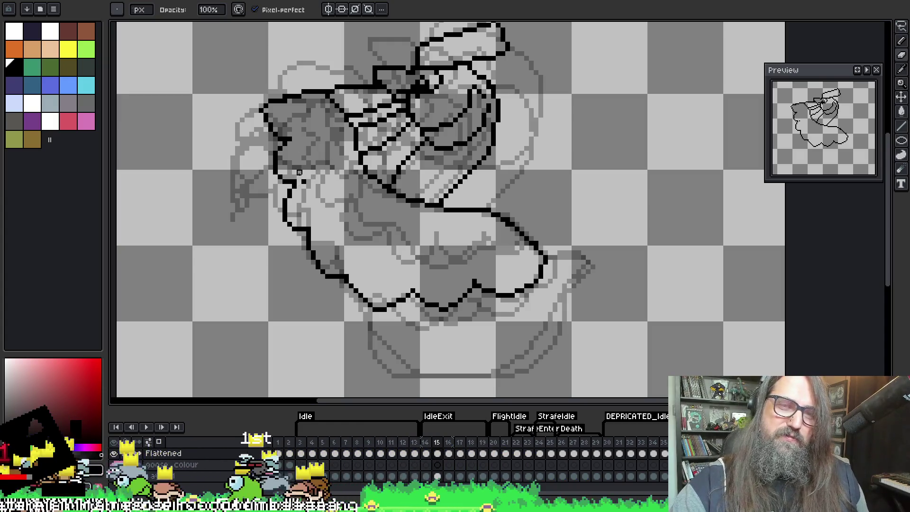
left_click(298, 182, "alt")
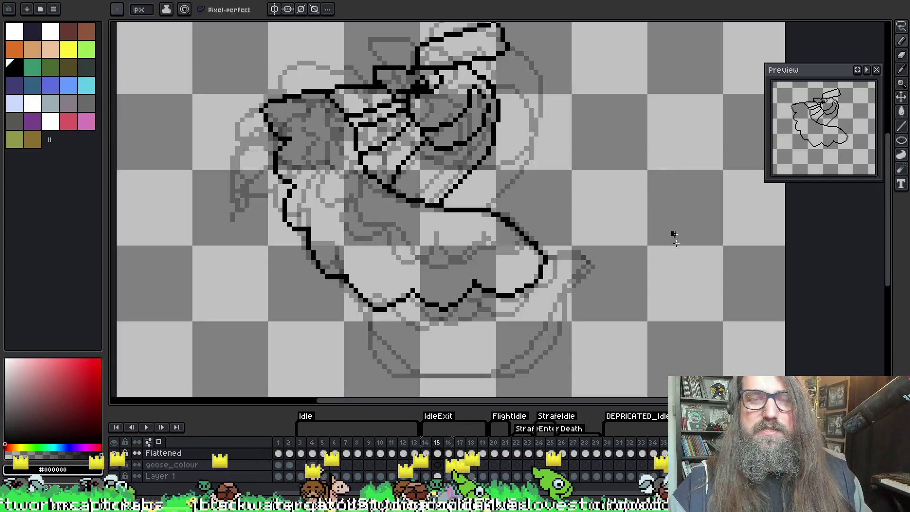
left_click_drag(564, 223, 562, 245)
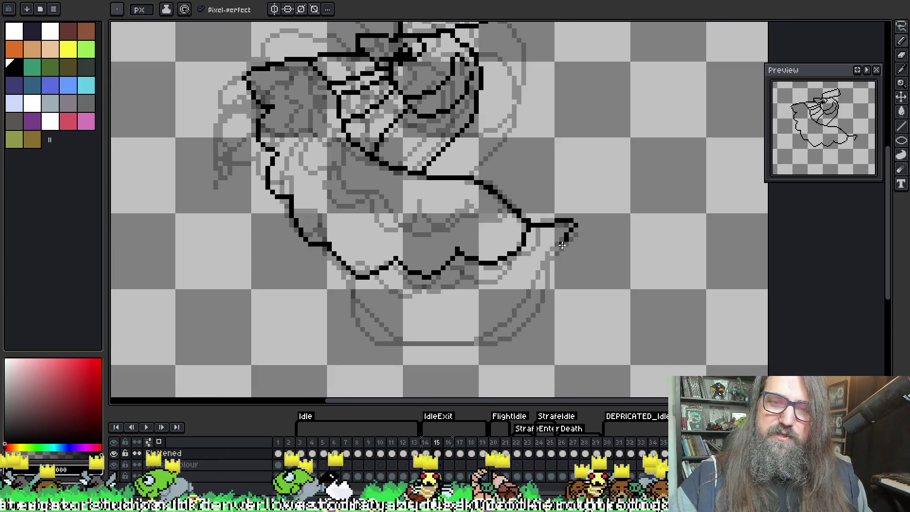
Draw the pointed tail tip and flat bottom outline in black, then play the animation.
mouse_move(537, 301)
left_mouse_down()
mouse_move(518, 324)
mouse_move(457, 342)
mouse_move(398, 340)
mouse_move(356, 303)
mouse_move(360, 276)
left_mouse_up()
left_click_drag(408, 339, 394, 344)
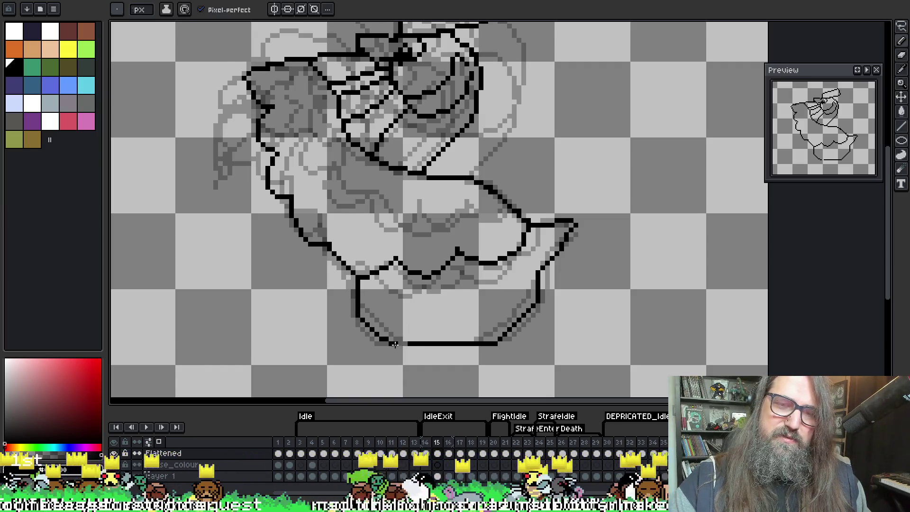
key("Return")
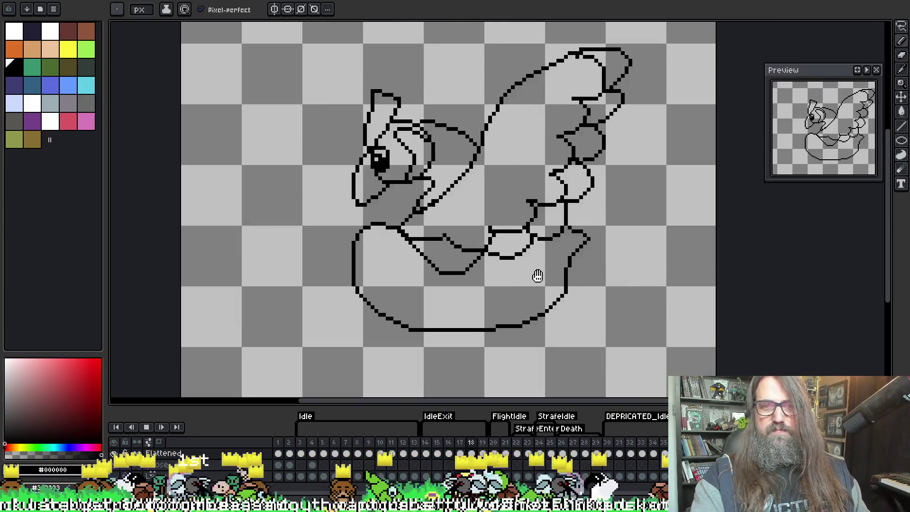
Add three black strokes along frame 15's goose left side and lower-left edge, then save.
left_click_drag(537, 274, 509, 291)
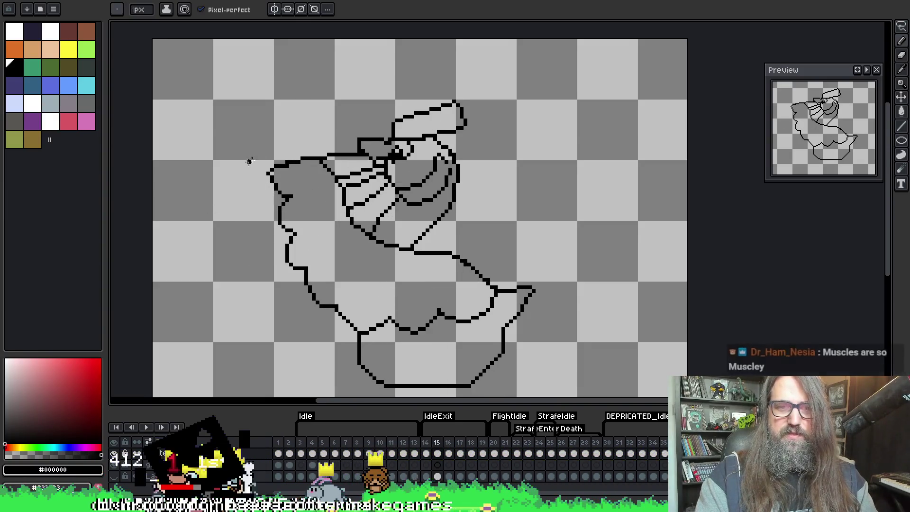
scroll(251, 156, "up", 1)
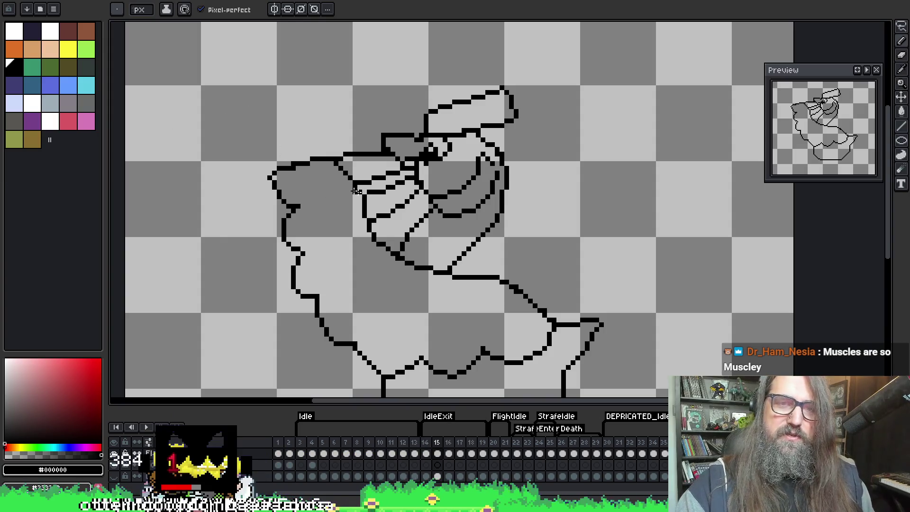
key("alt")
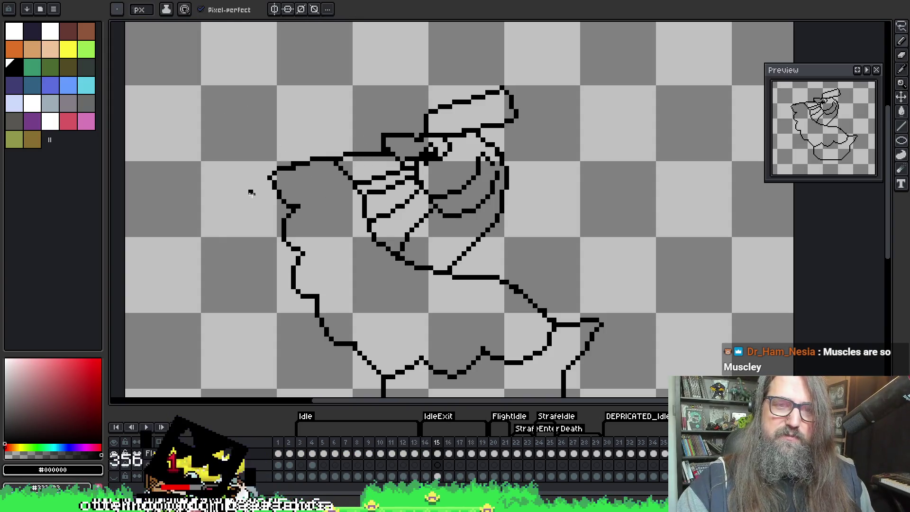
left_click_drag(268, 182, 264, 207)
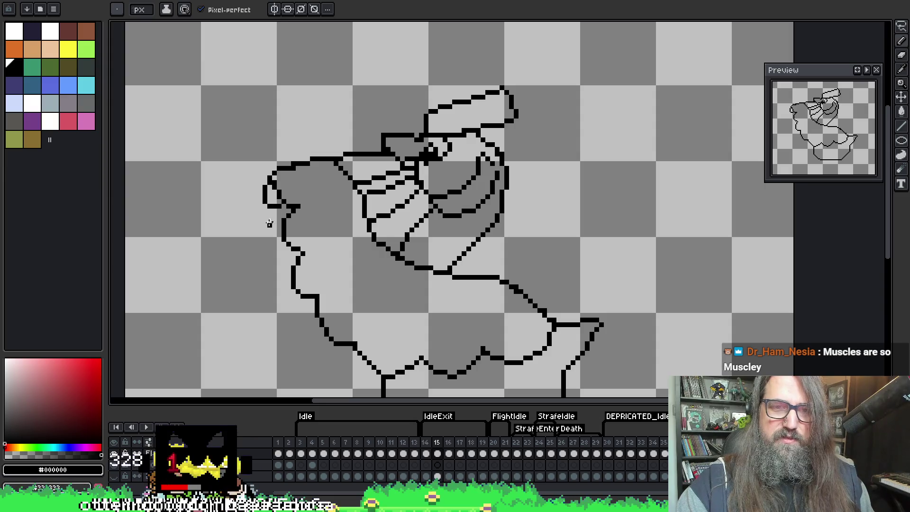
left_click_drag(267, 230, 303, 234)
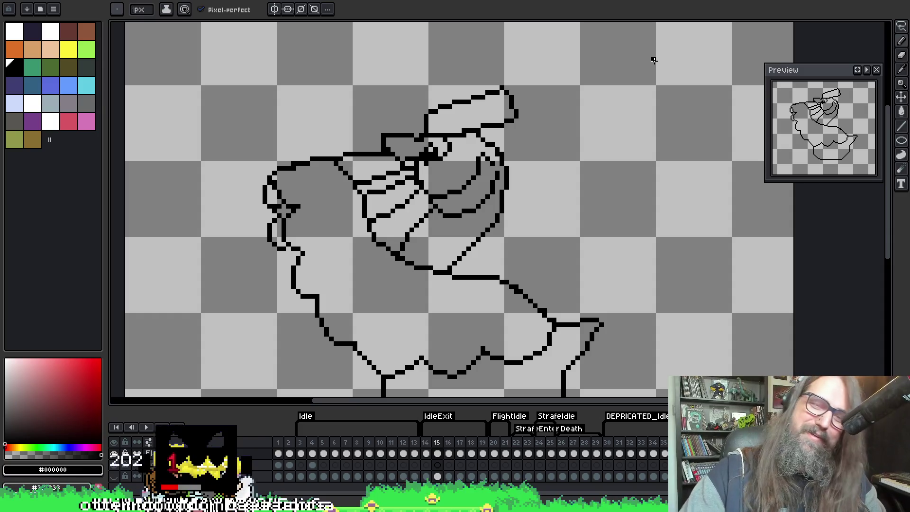
left_click_drag(280, 253, 302, 256)
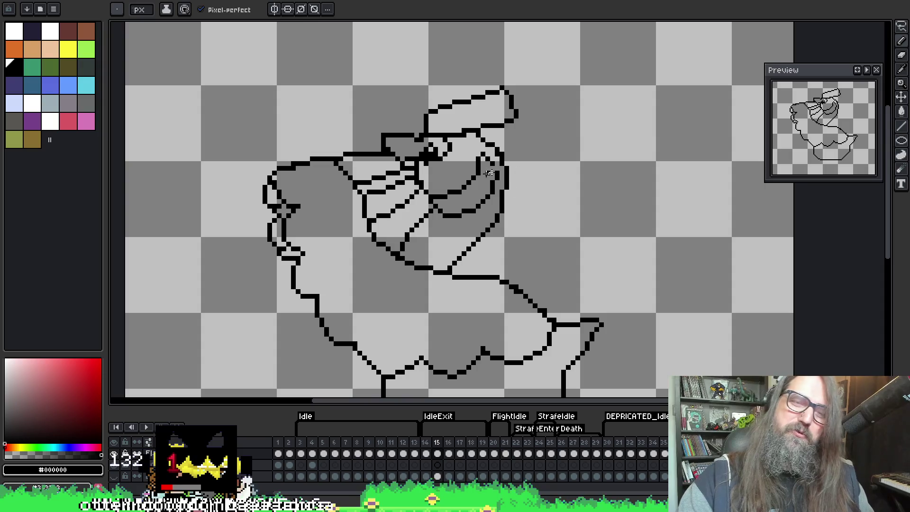
key("e")
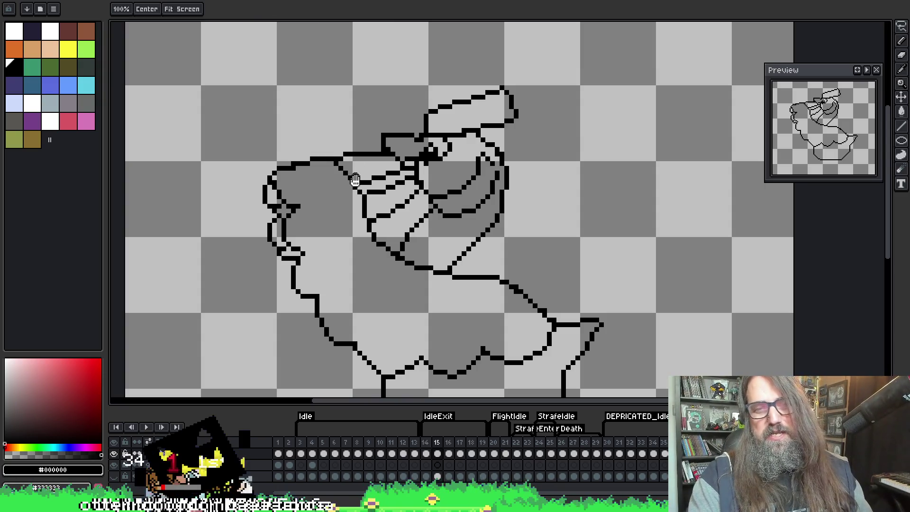
key("ctrl+s")
Flip repeatedly between frames 15 and 16 to compare the goose outlines.
key("Right")
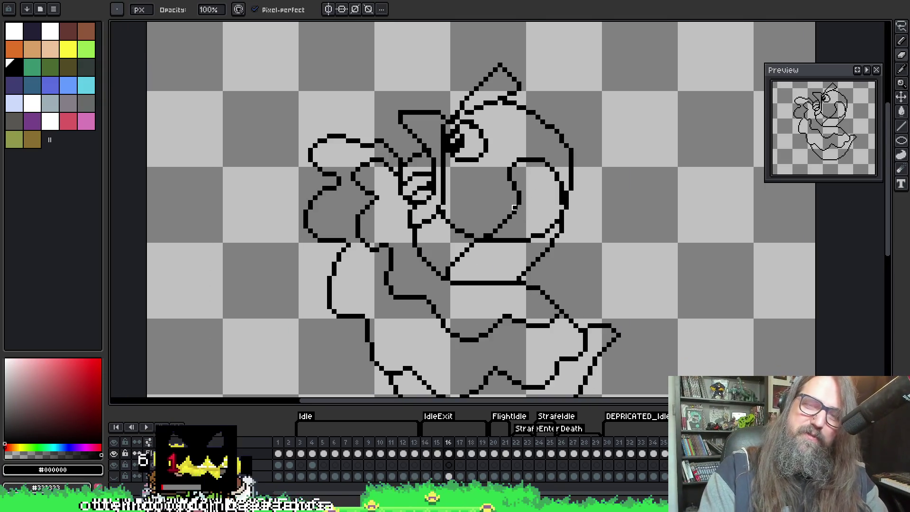
key("Left")
key("Right")
key("Left")
key("Right")
key("Left")
key("Right")
key("Left")
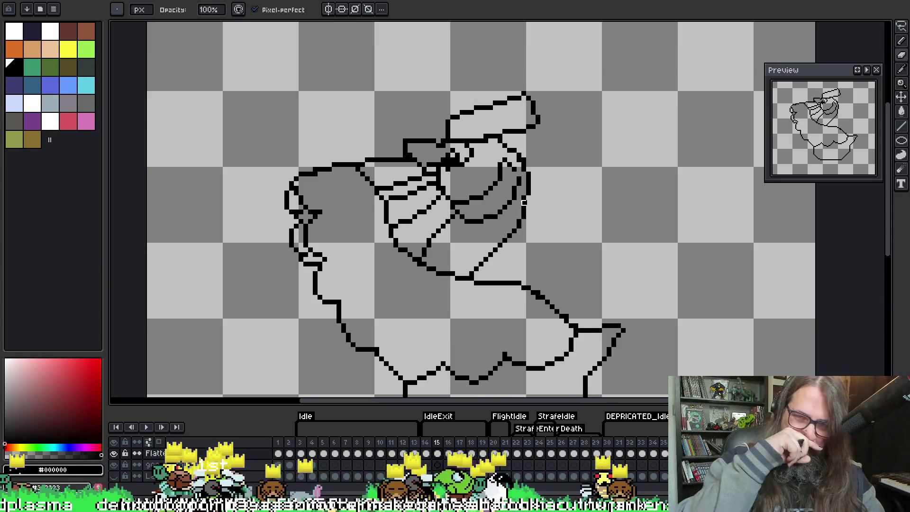
key("Right")
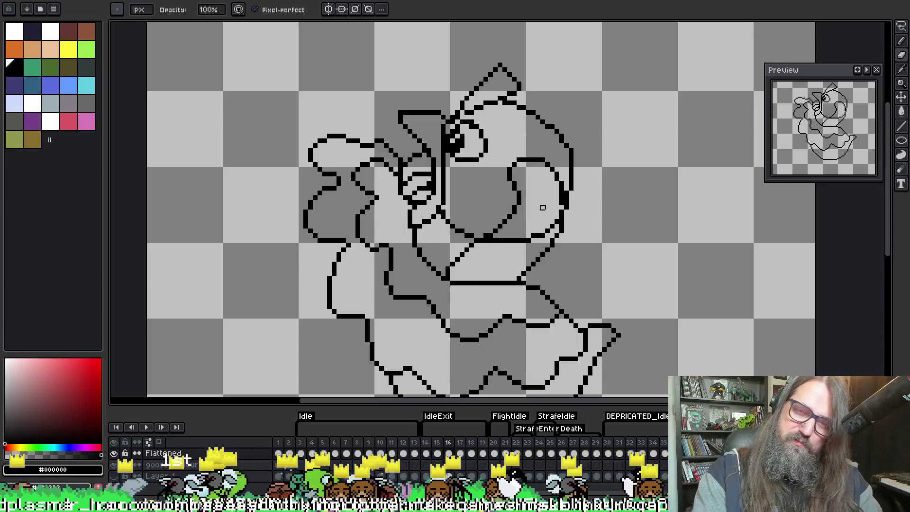
key("Left")
key("Right")
key("Left")
key("Right")
key("Left")
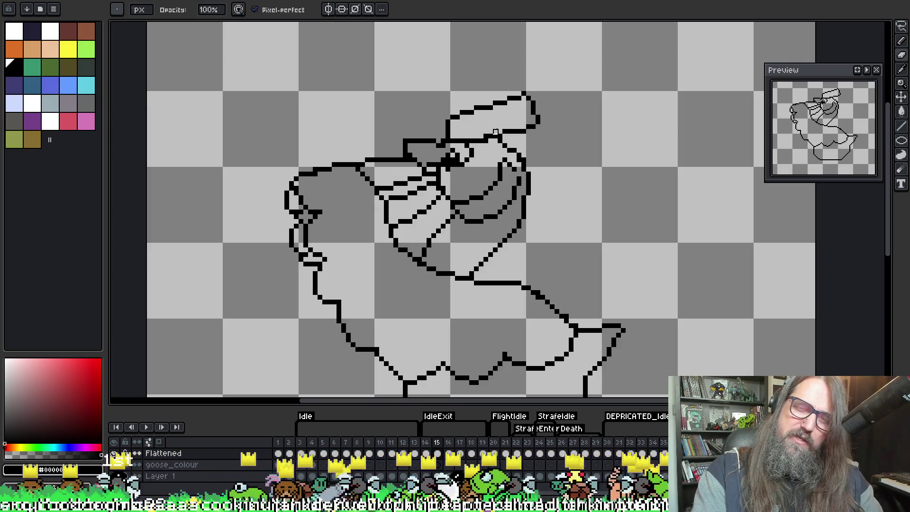
Compare with frame 16 once more, settle on frame 15 and recentre the goose.
key("Right")
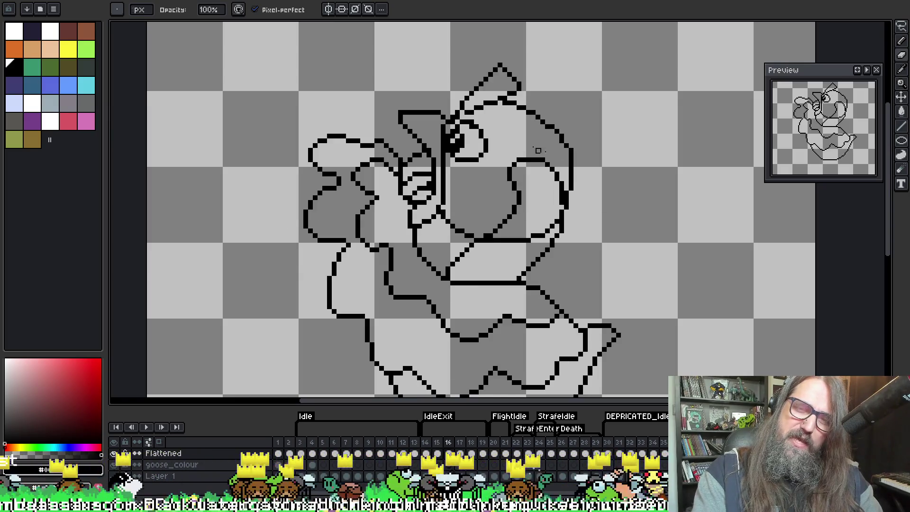
key("Left")
key("Right")
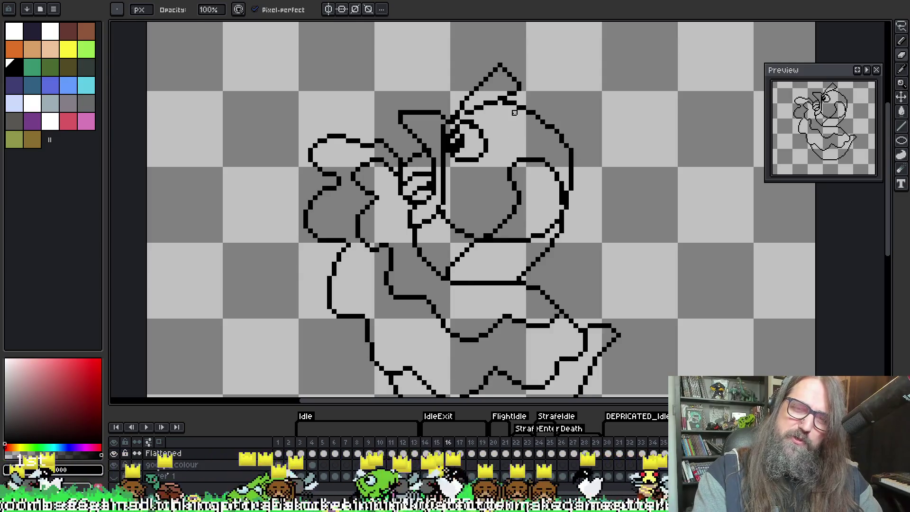
key("Left")
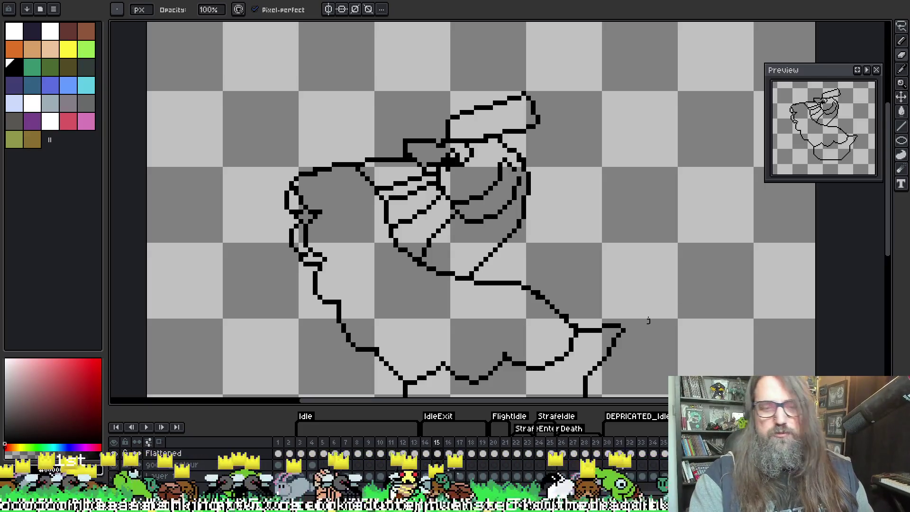
left_click_drag(524, 260, 483, 219)
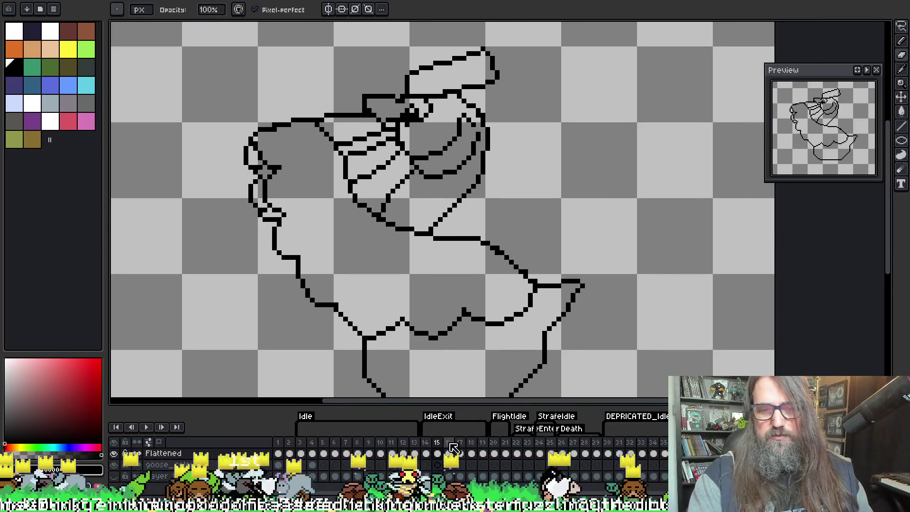
Compare against frame 16 again, then zoom in and reposition the goose in view.
key("Right")
key("Left")
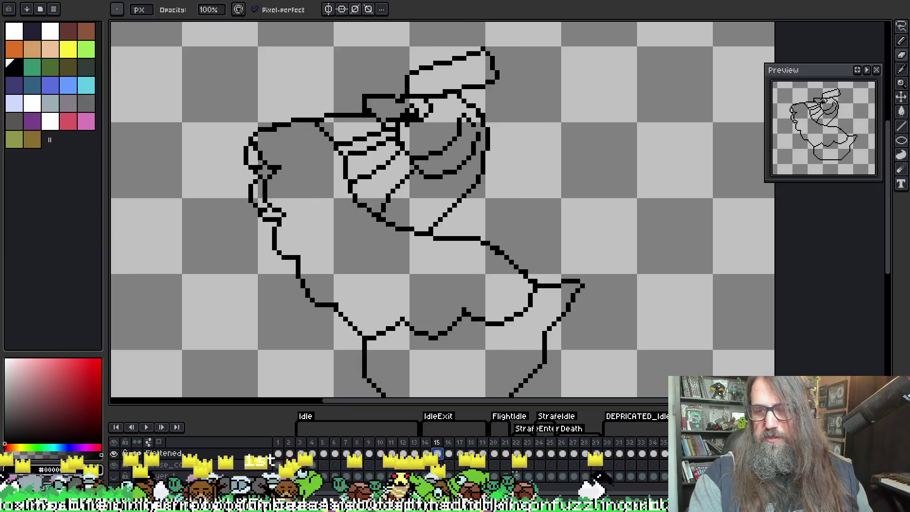
key("Right")
left_click_drag(748, 212, 727, 189)
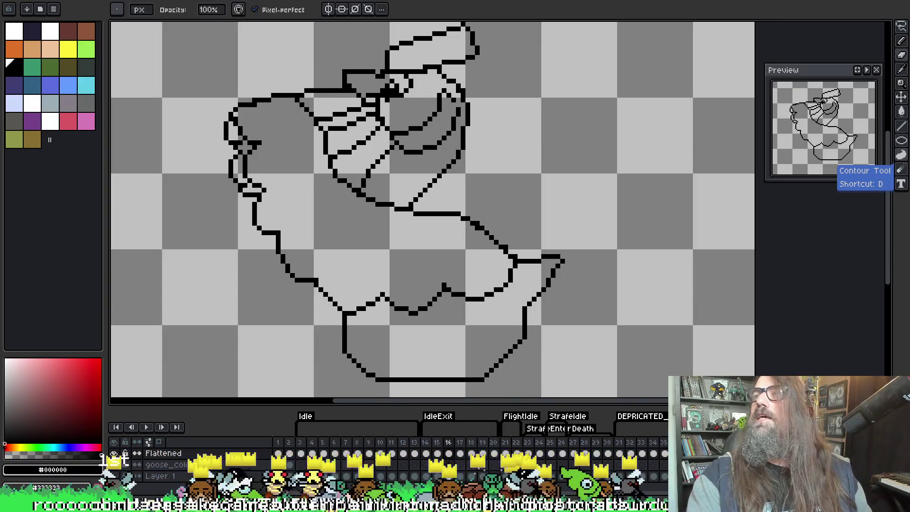
scroll(366, 172, "up", 2)
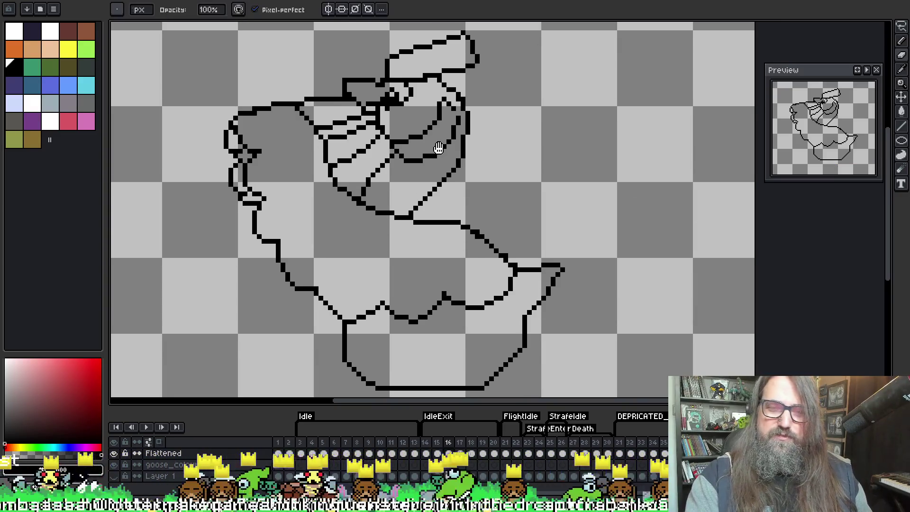
key("e")
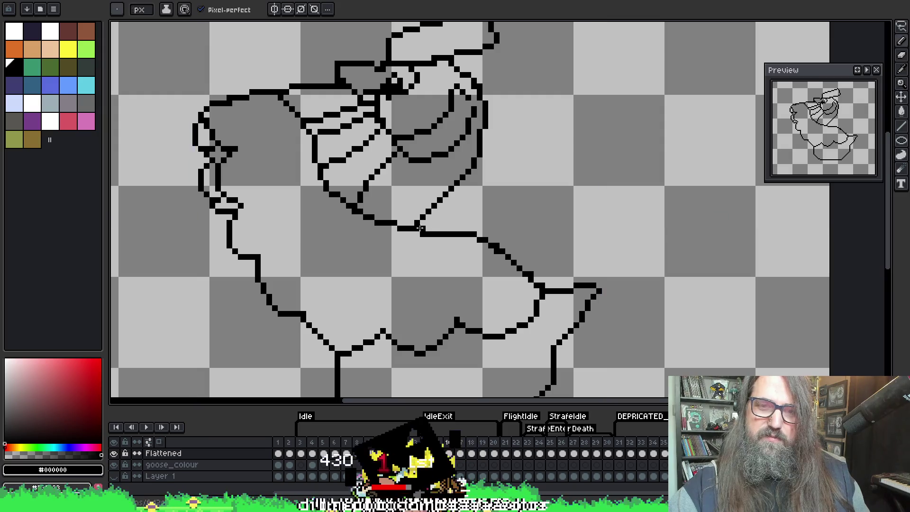
scroll(501, 153, "up", 2)
scroll(501, 153, "right", 2)
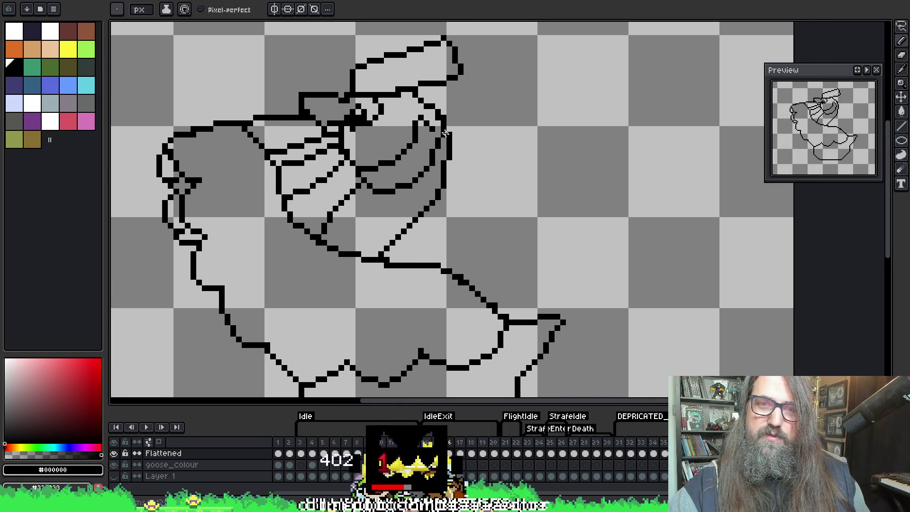
mouse_move(502, 151)
left_mouse_down()
mouse_move(579, 235)
mouse_move(660, 197)
mouse_move(427, 341)
mouse_move(491, 274)
mouse_move(365, 328)
mouse_move(432, 254)
mouse_move(380, 243)
left_mouse_up()
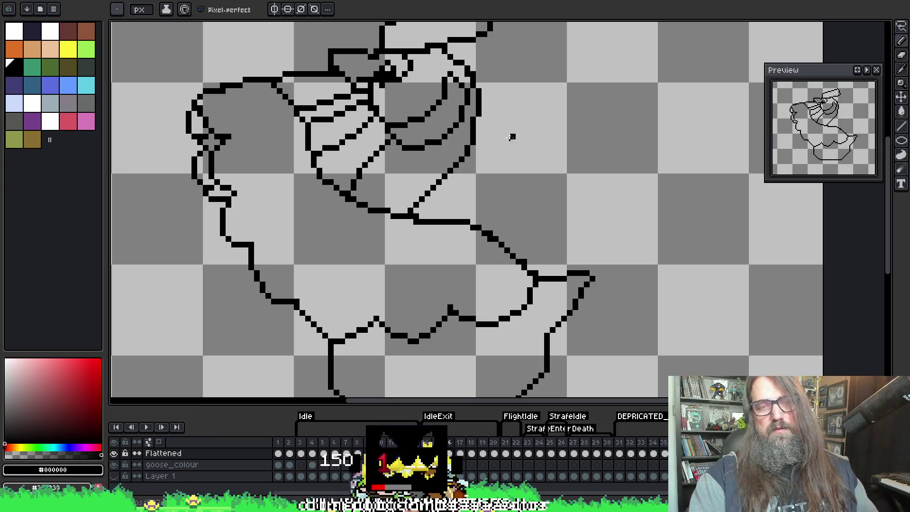
Lasso-select the upper right part of frame 15's goose.
key("m")
scroll(512, 136, "up", 3)
mouse_move(353, 90)
left_mouse_down()
mouse_move(438, 53)
mouse_move(540, 202)
mouse_move(488, 251)
mouse_move(412, 227)
mouse_move(345, 147)
mouse_move(360, 84)
left_mouse_up()
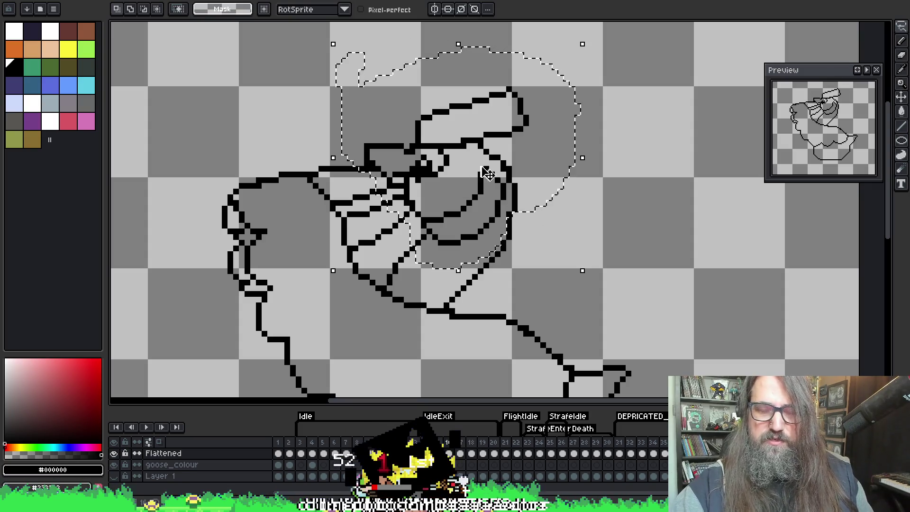
Nudge the lassoed part one pixel up-right, commit it, and cancel frame 16's properties.
key("Right")
key("Up")
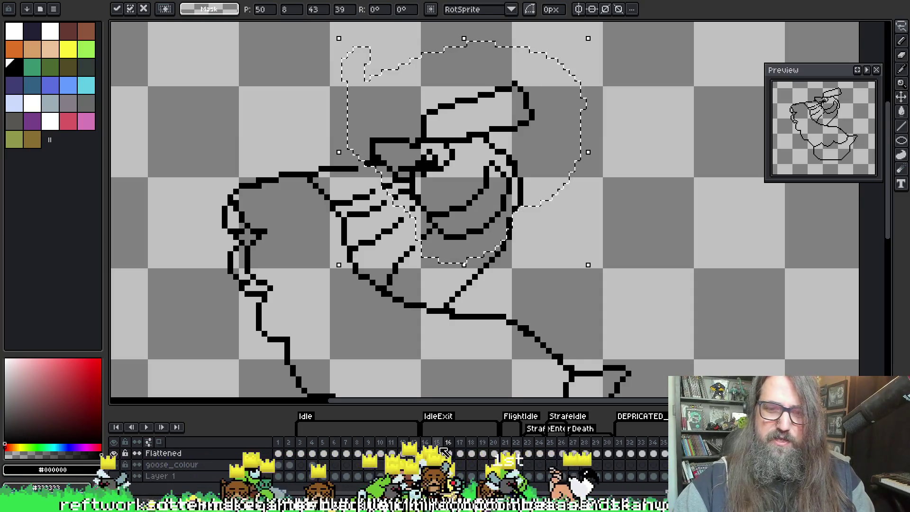
left_click(445, 451)
double_click(451, 446)
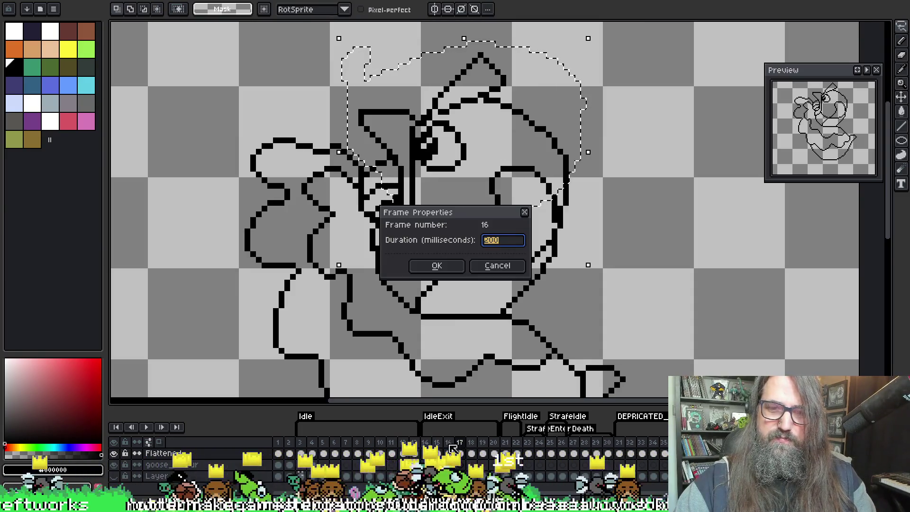
left_click(511, 265)
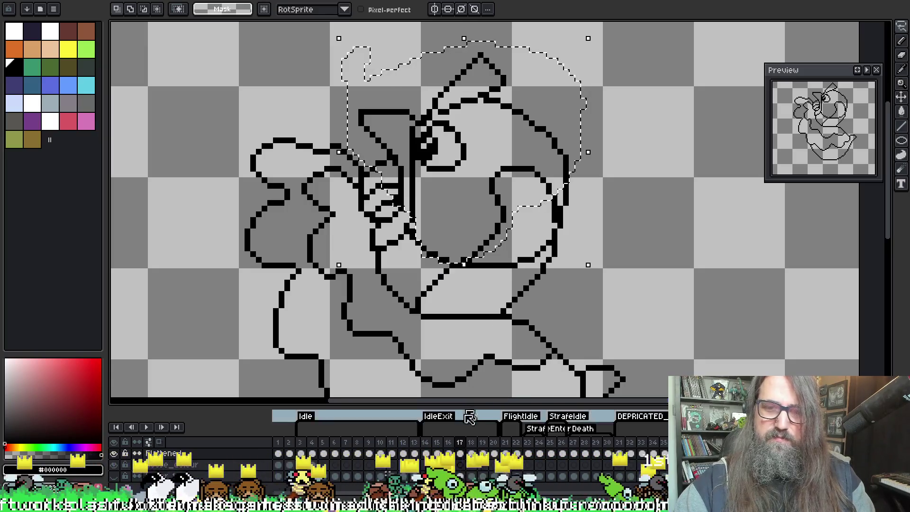
key("Left")
key("Left")
Lasso the goose's head on the left and move it up and right, then deselect.
key("space")
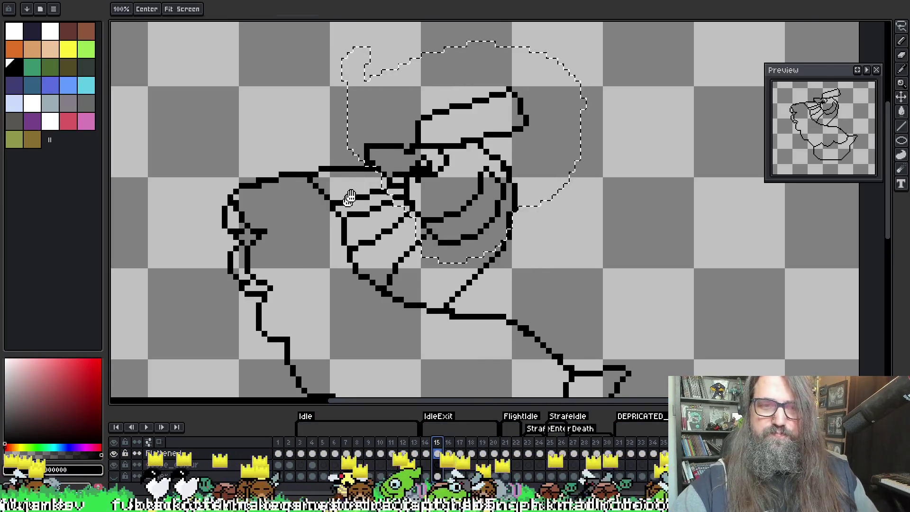
left_click_drag(349, 198, 377, 144)
key("ctrl+d")
mouse_move(223, 116)
left_mouse_down()
mouse_move(256, 284)
mouse_move(365, 272)
mouse_move(360, 118)
mouse_move(183, 117)
left_mouse_up()
mouse_move(320, 219)
left_mouse_down()
mouse_move(335, 172)
mouse_move(352, 155)
left_mouse_up()
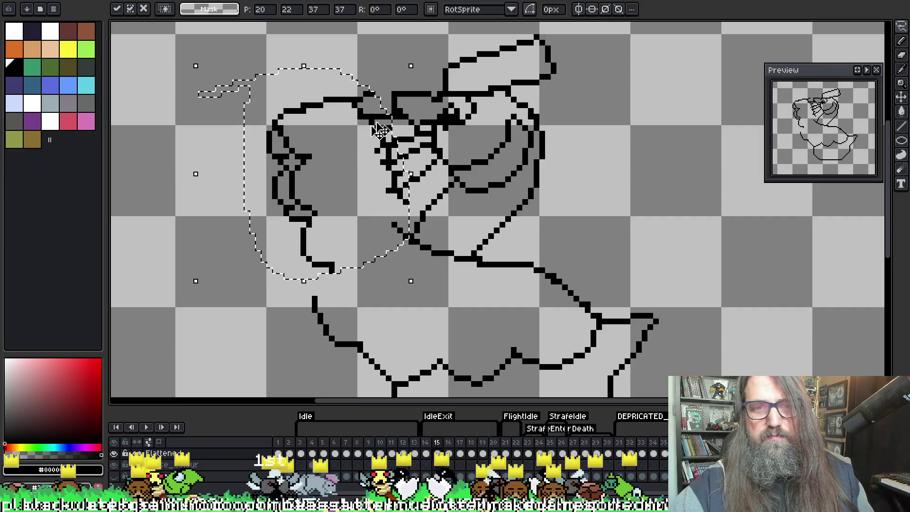
key("b")
key("ctrl+d")
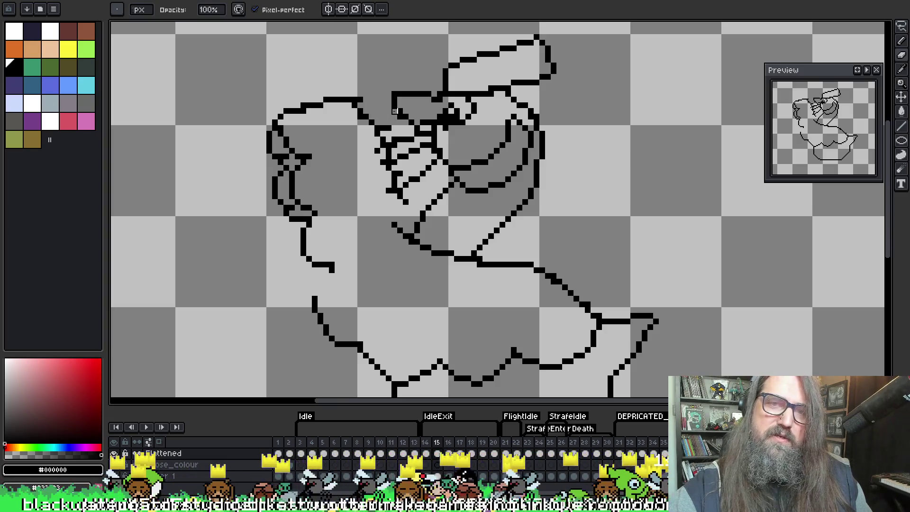
Redraw the top outline of the moved goose head.
key("e")
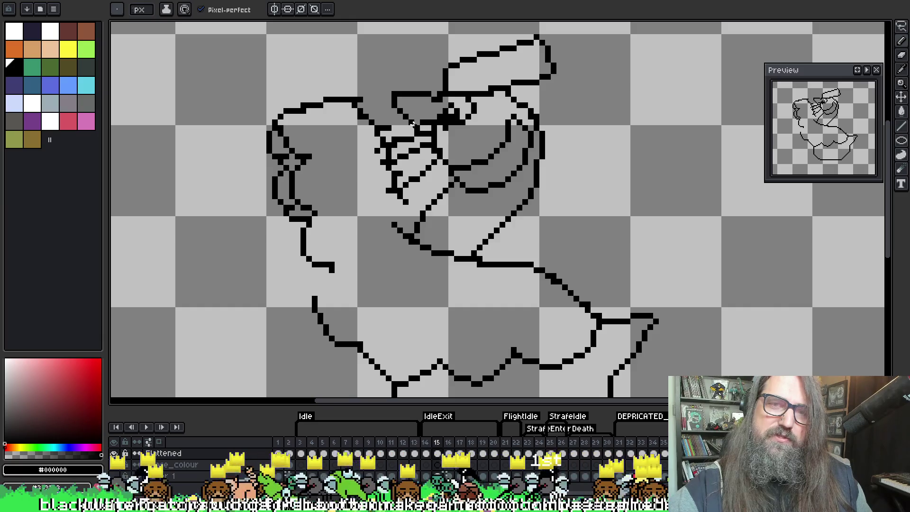
key("b")
key("e")
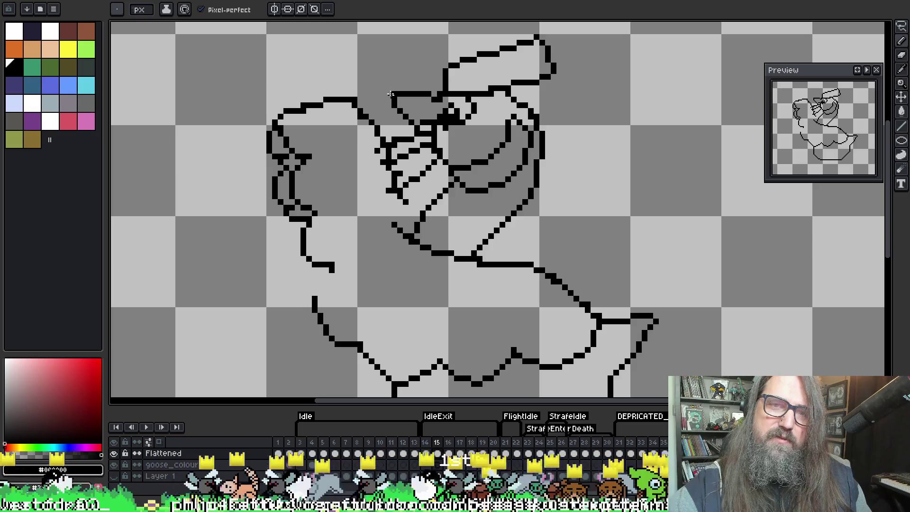
mouse_move(394, 106)
left_mouse_down()
mouse_move(343, 82)
mouse_move(275, 107)
mouse_move(254, 152)
mouse_move(284, 180)
mouse_move(284, 146)
left_mouse_up()
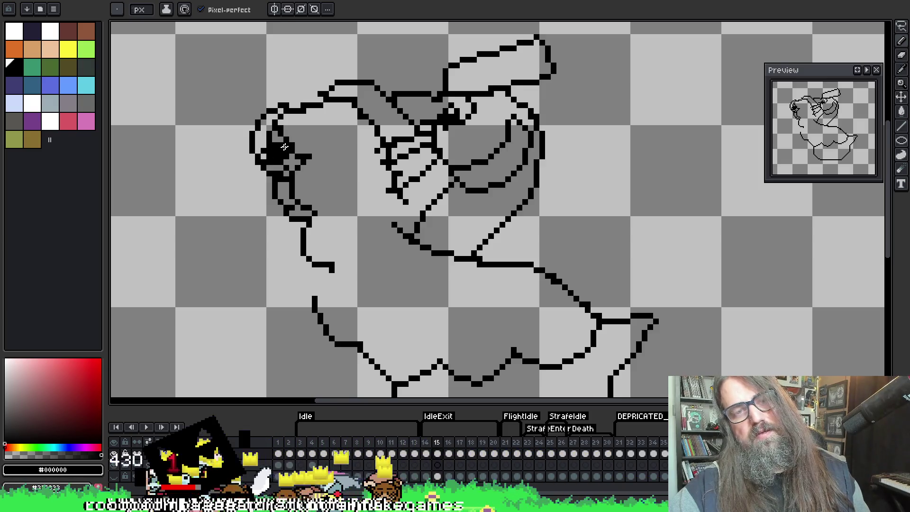
left_click_drag(343, 89, 302, 84)
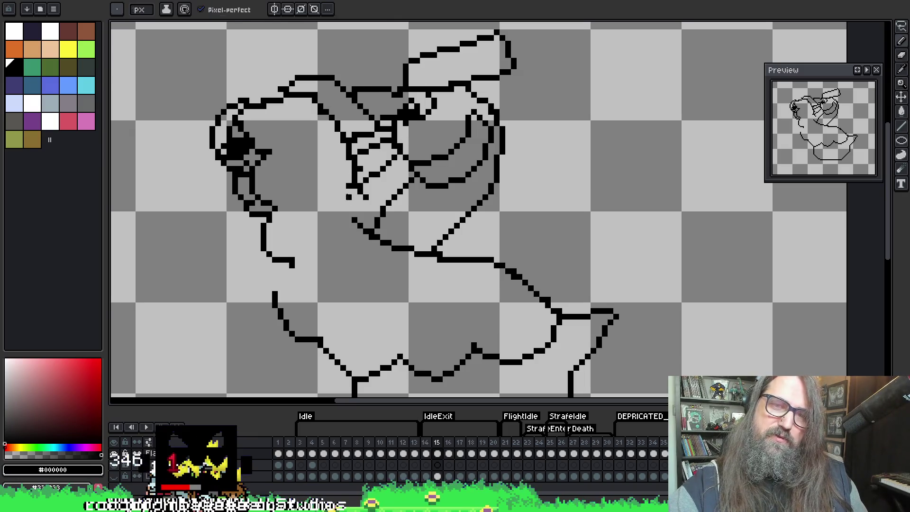
Redraw the neck lines linking head to body, undoing stray pixels, then compare frames.
left_click_drag(361, 195, 384, 241)
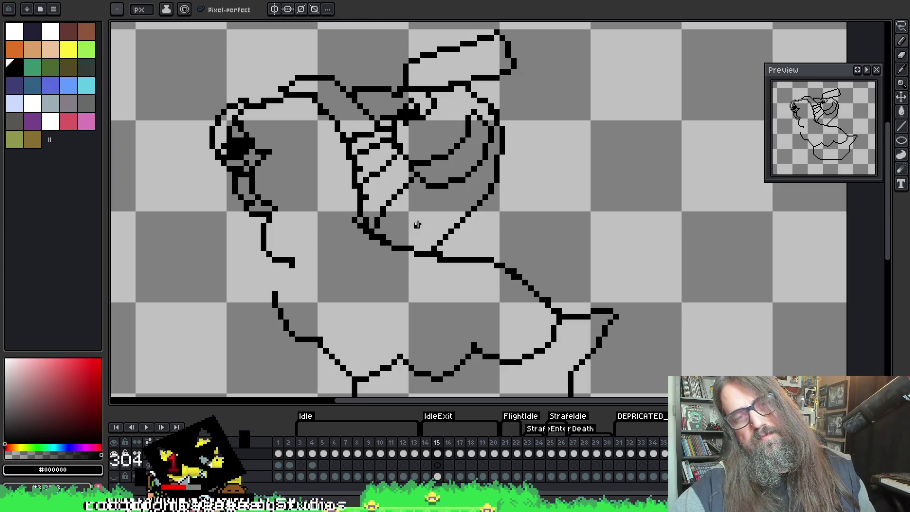
key("ctrl+z")
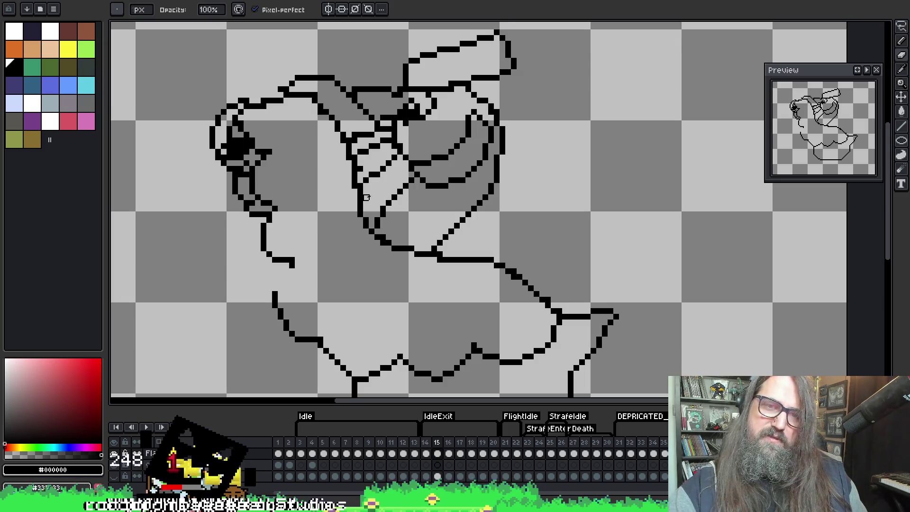
key("ctrl+z")
key("ctrl+z")
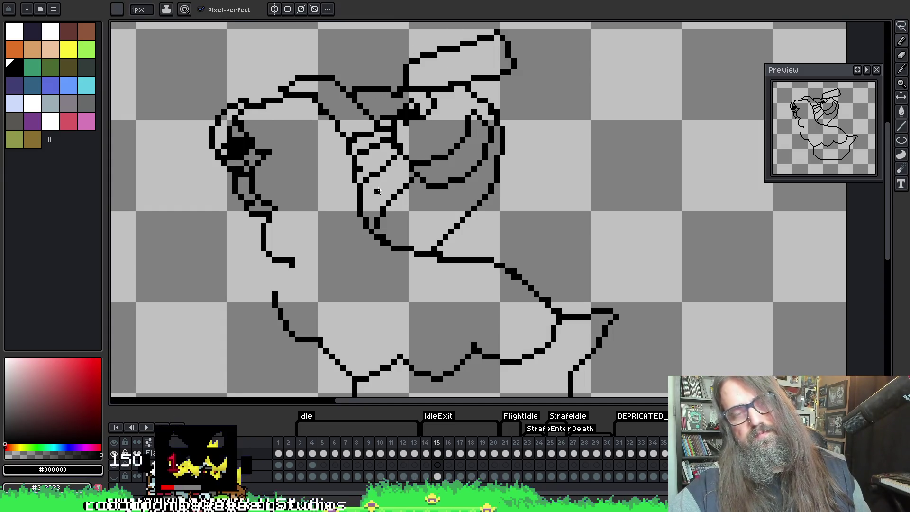
mouse_move(388, 142)
left_mouse_down()
mouse_move(388, 172)
mouse_move(358, 189)
mouse_move(350, 140)
mouse_move(365, 130)
mouse_move(354, 147)
mouse_move(375, 135)
mouse_move(360, 121)
mouse_move(347, 122)
mouse_move(345, 135)
left_mouse_up()
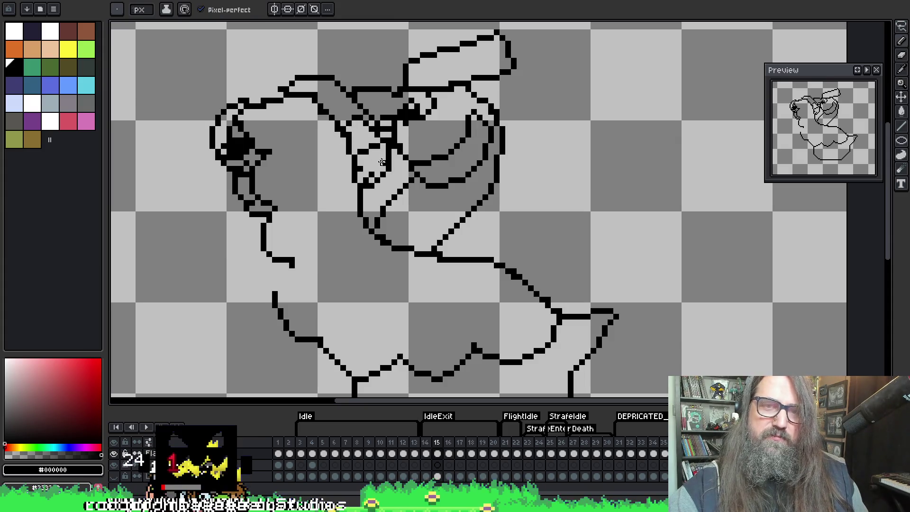
mouse_move(358, 168)
left_mouse_down()
mouse_move(383, 152)
mouse_move(370, 134)
mouse_move(355, 133)
mouse_move(374, 151)
mouse_move(372, 177)
left_mouse_up()
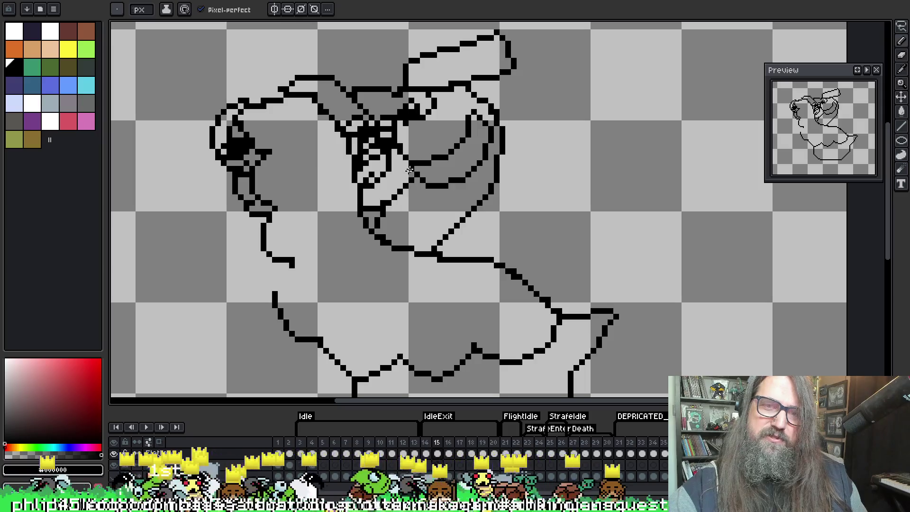
key("Right")
key("Left")
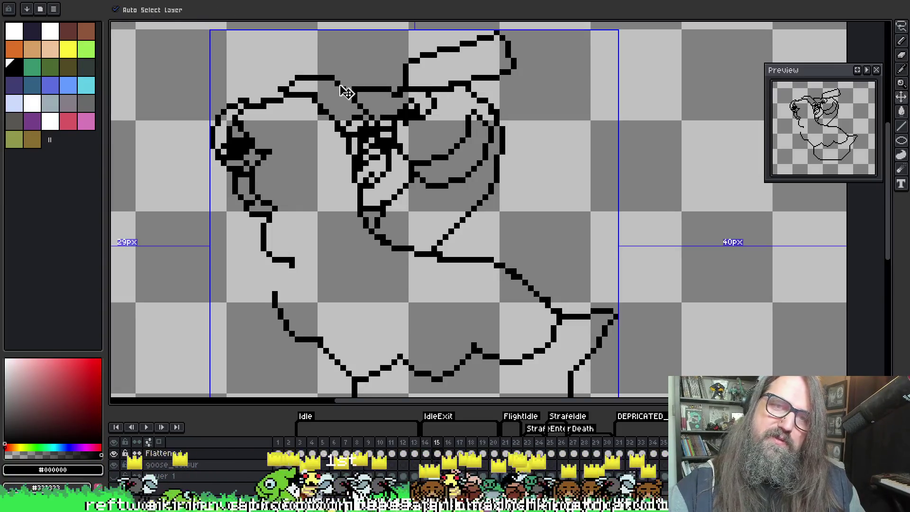
key("e")
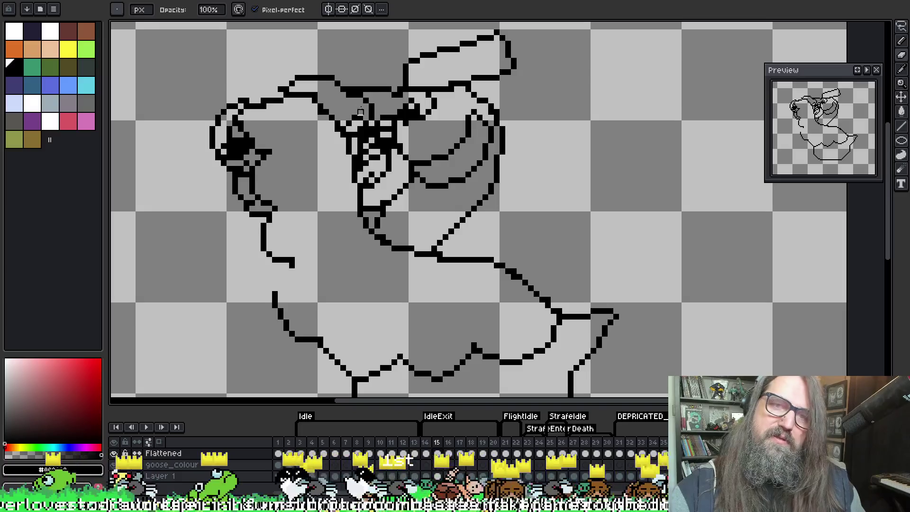
key("Left")
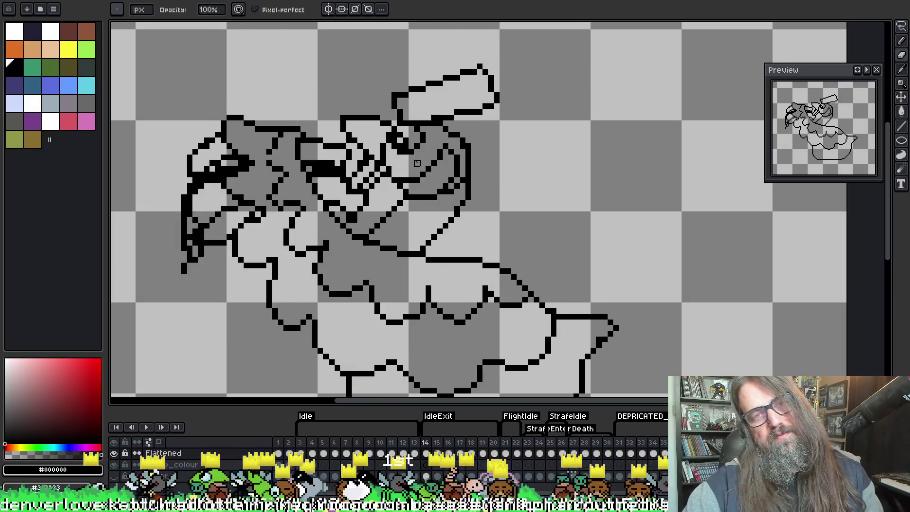
key("Right")
key("Return")
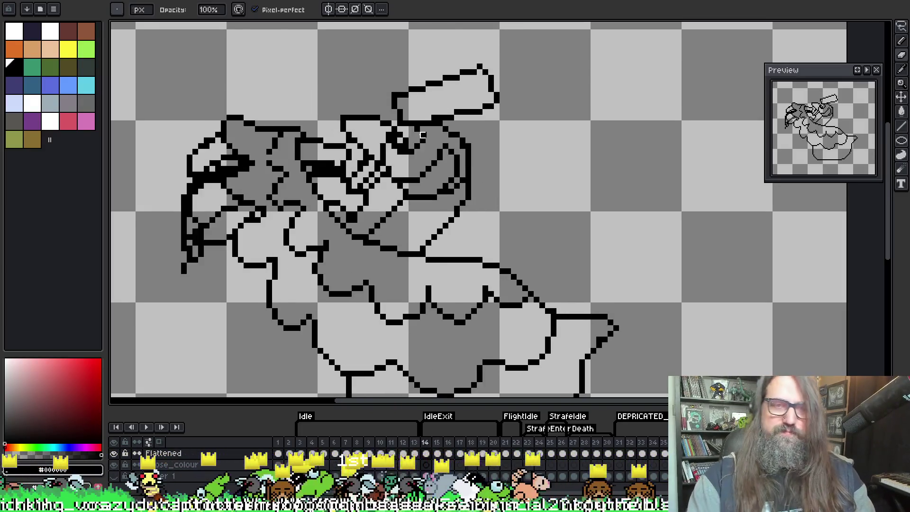
scroll(448, 278, "down", 2)
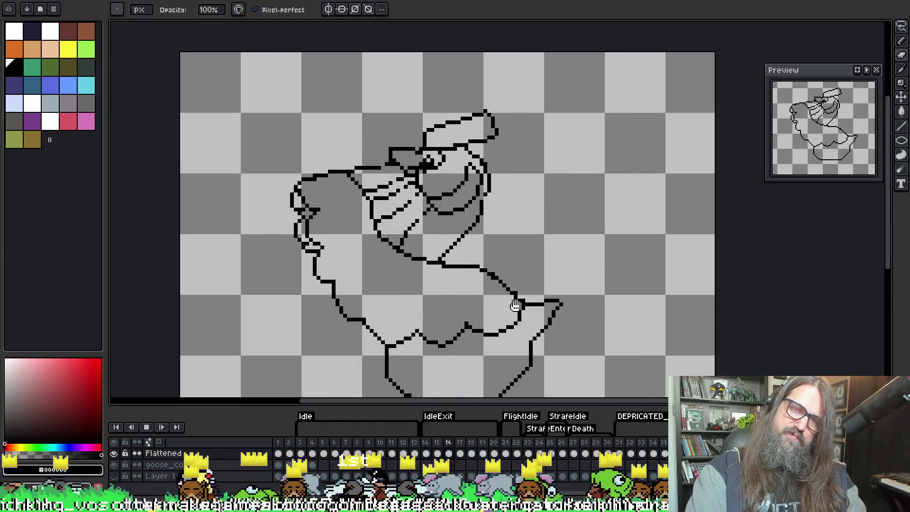
key("Return")
key("Left")
key("Right")
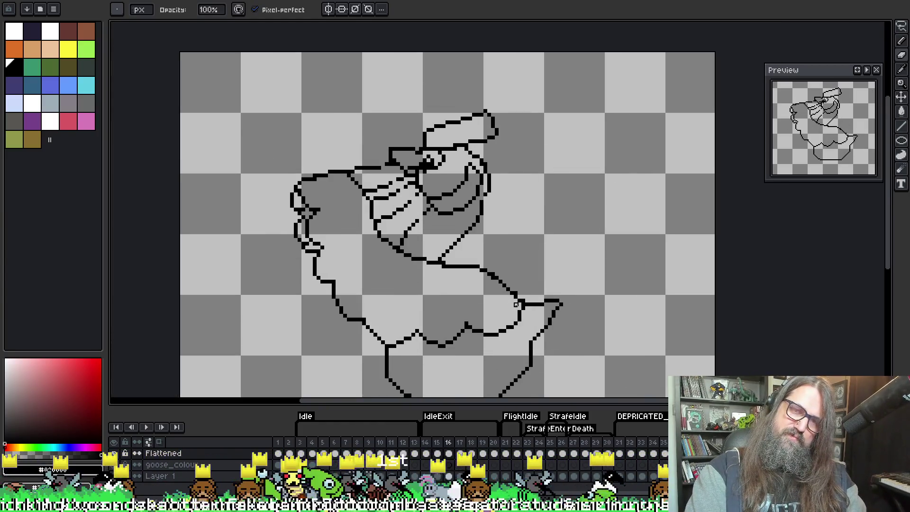
key("Left")
key("Left")
key("Right")
key("Right")
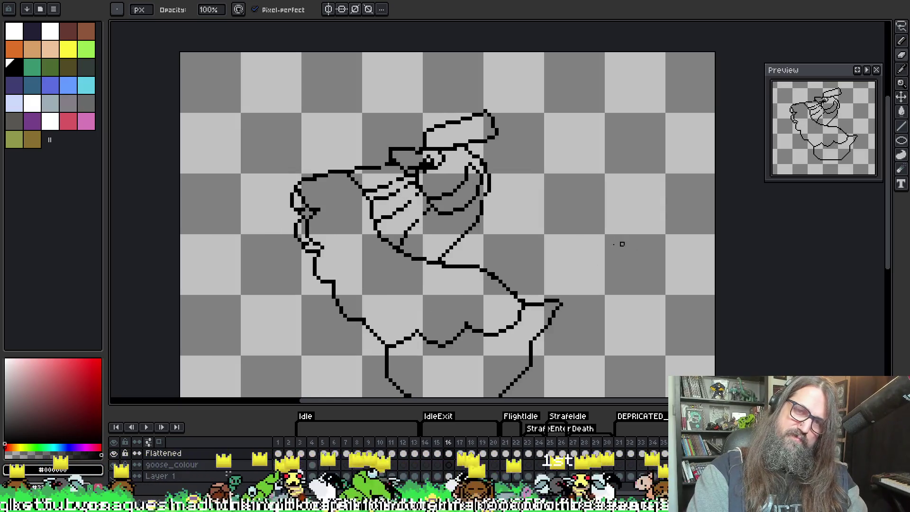
key("Left")
key("Left")
key("Right")
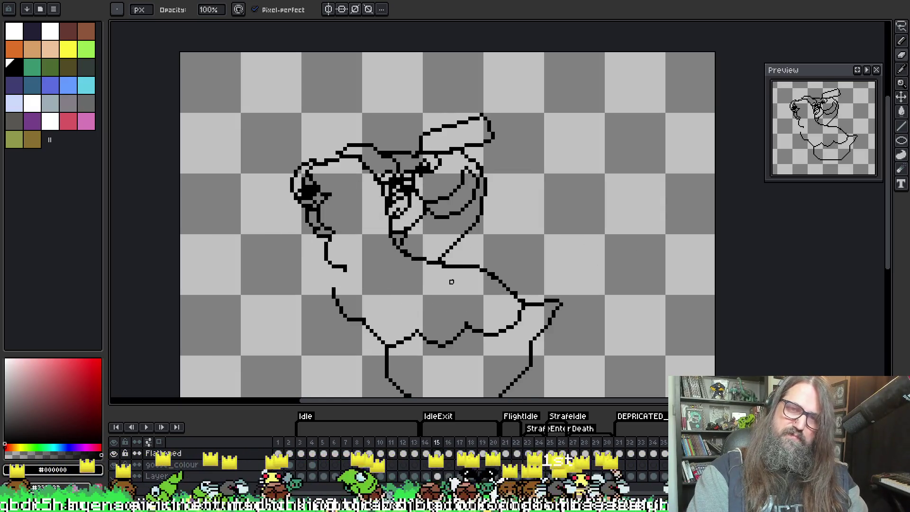
key("Right")
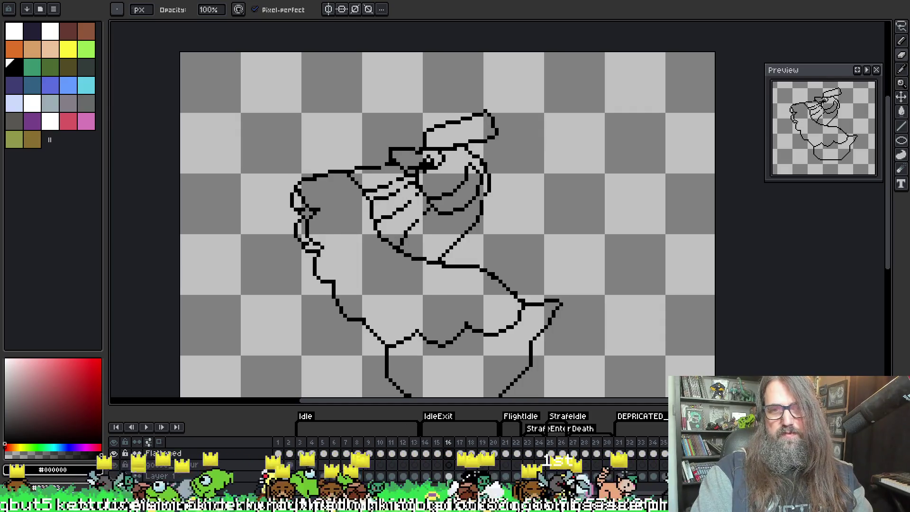
key("Left")
key("Left")
key("Right")
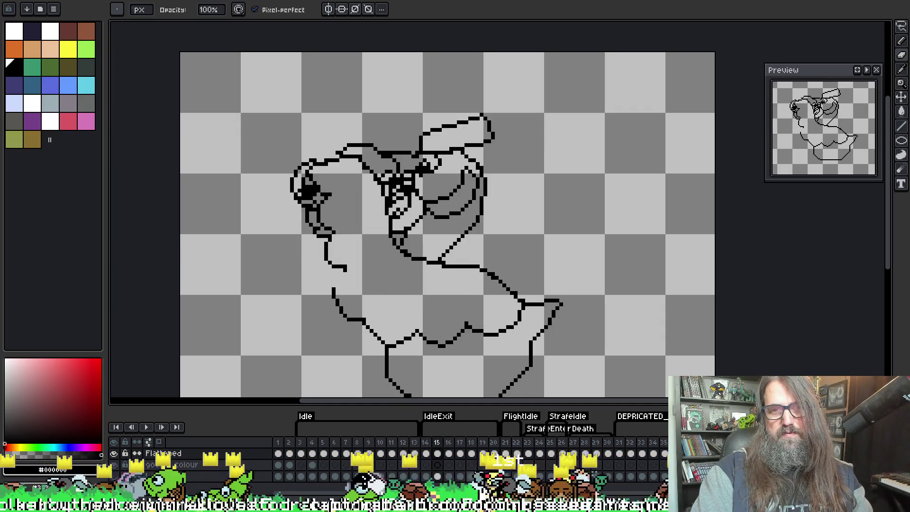
key("Left")
key("Right")
key("Right")
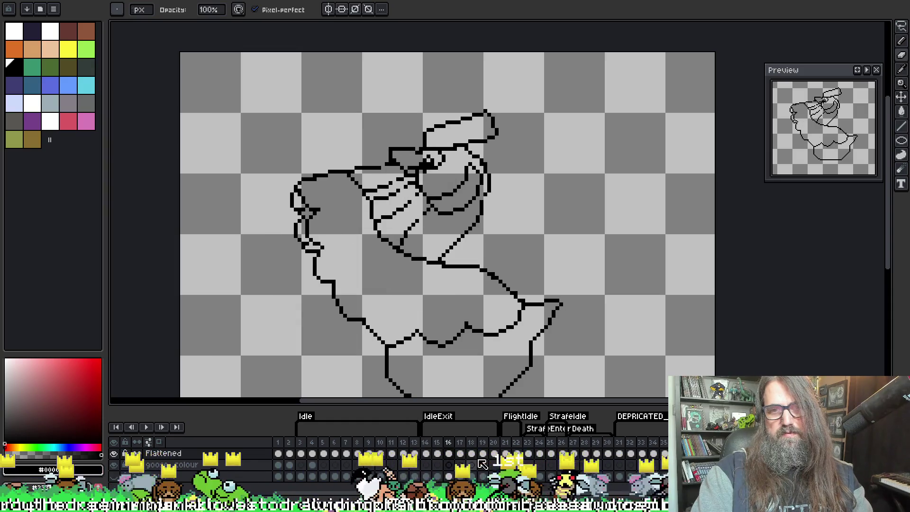
scroll(455, 323, "up", 1)
scroll(360, 299, "down", 3)
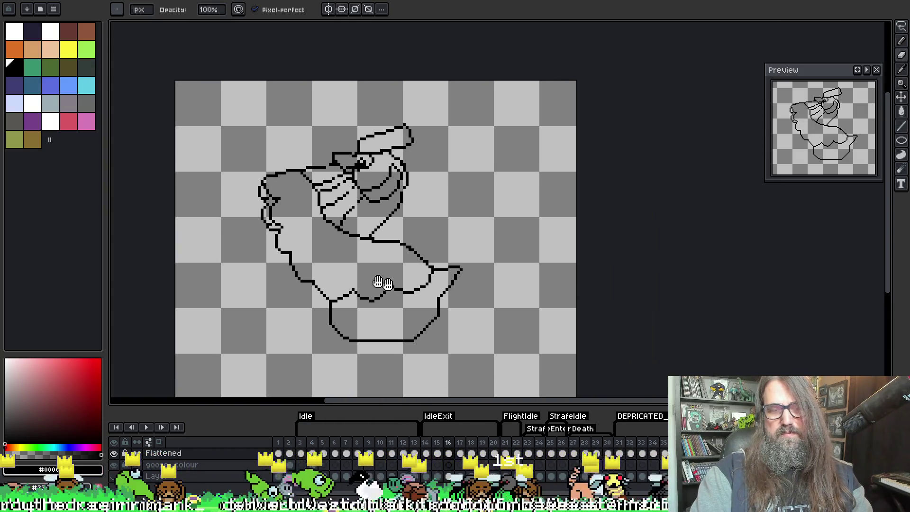
key("Right")
key("Right")
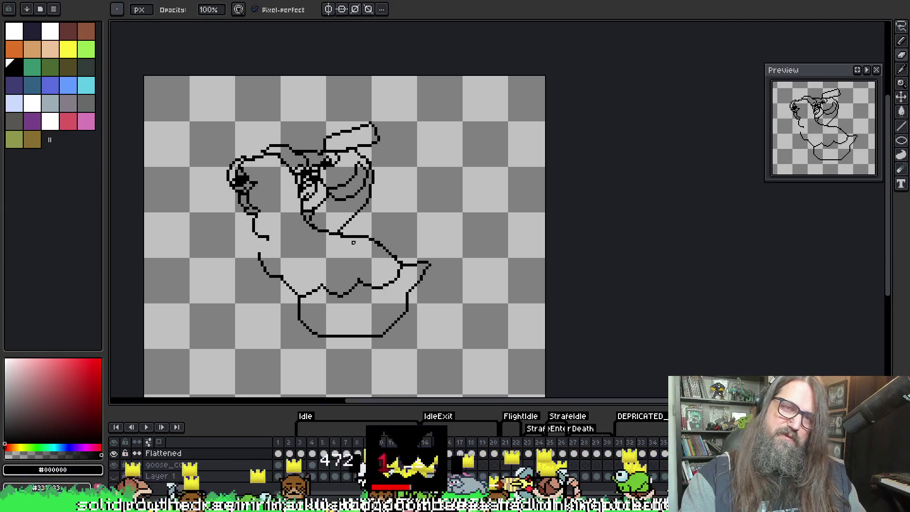
key("Return")
key("Return")
key("v")
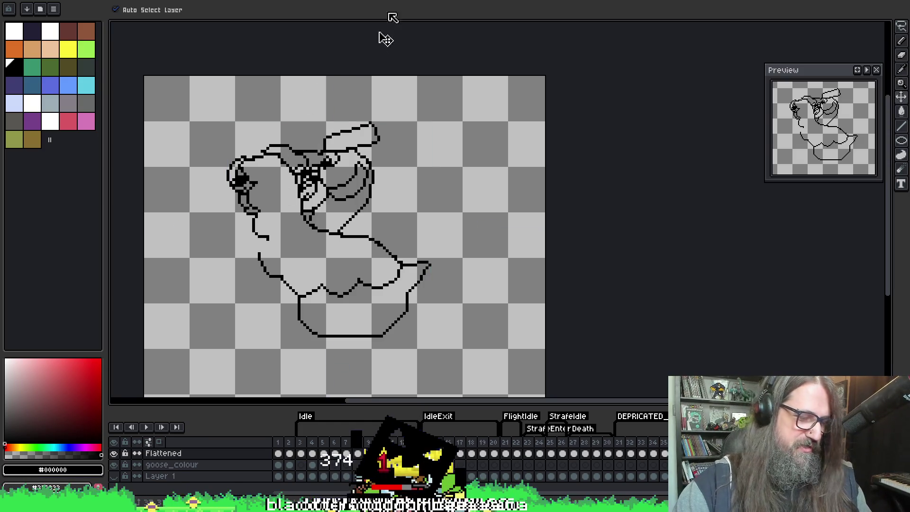
key("b")
key("v")
key("b")
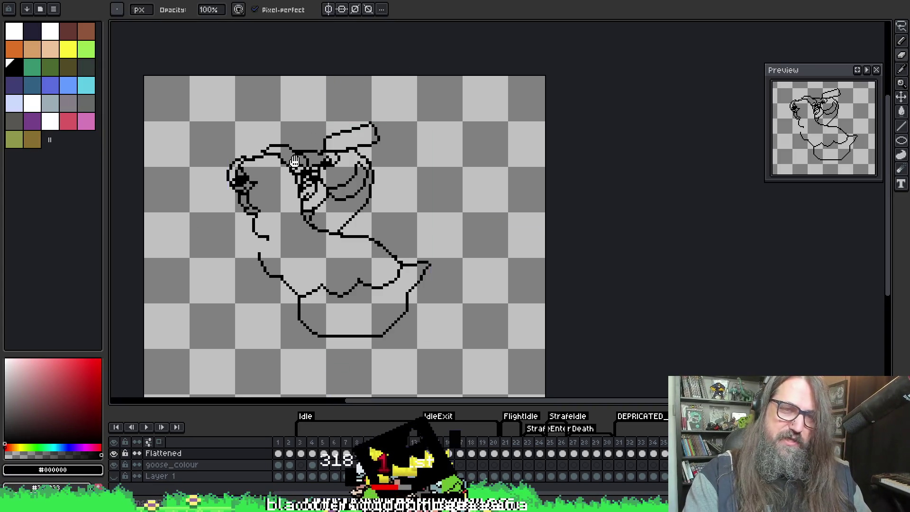
Lasso the goose head, shift it toward the neck and deselect.
left_click_drag(294, 161, 373, 148)
key("m")
mouse_move(318, 132)
left_mouse_down()
mouse_move(297, 201)
mouse_move(373, 217)
left_mouse_up()
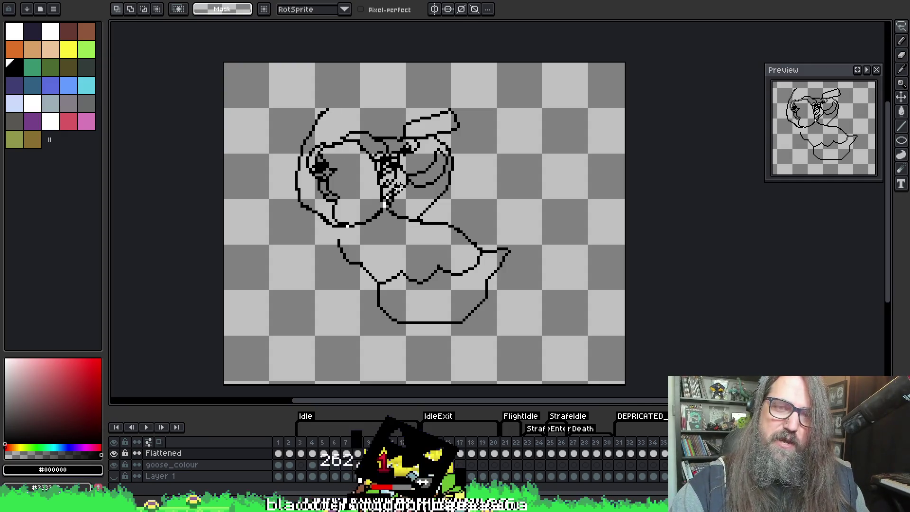
left_click_drag(396, 153, 270, 112)
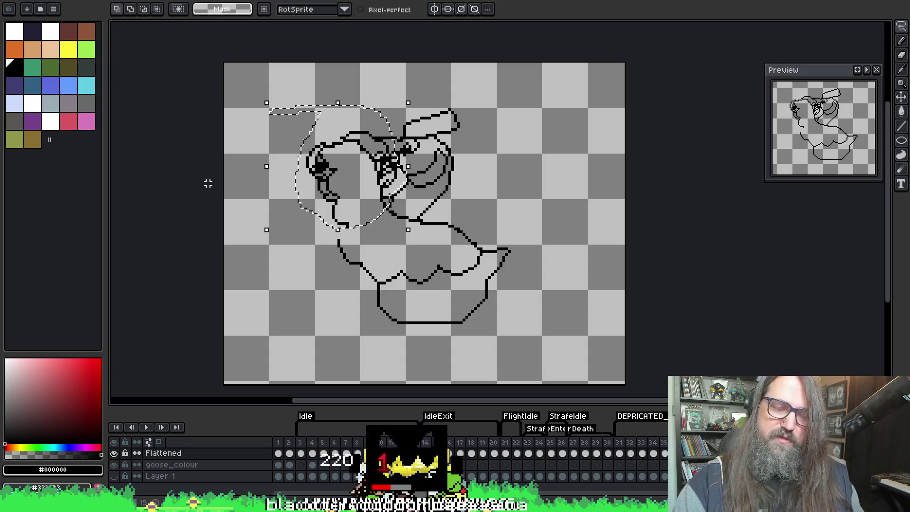
key("b")
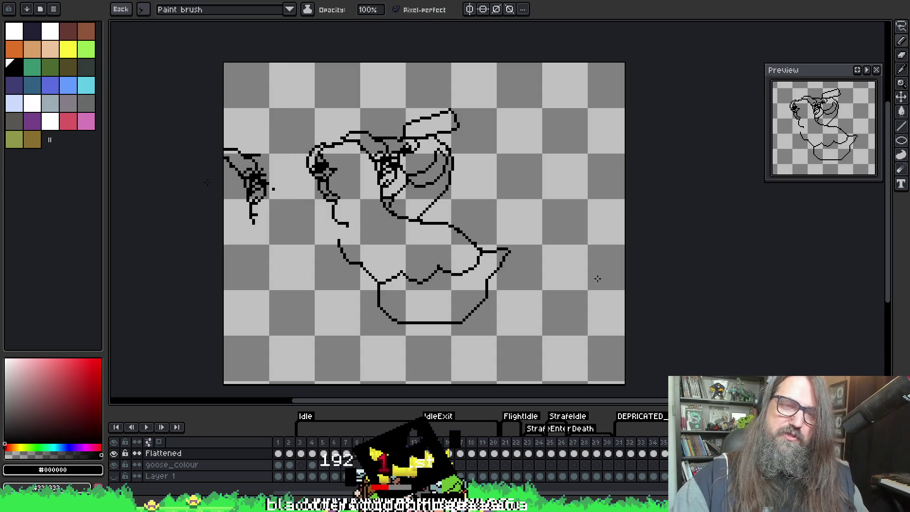
key("m")
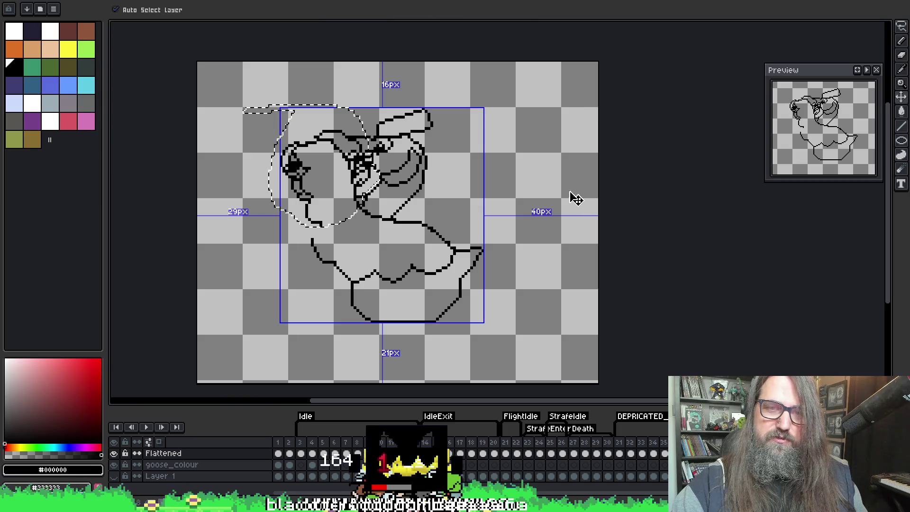
key("ctrl+d")
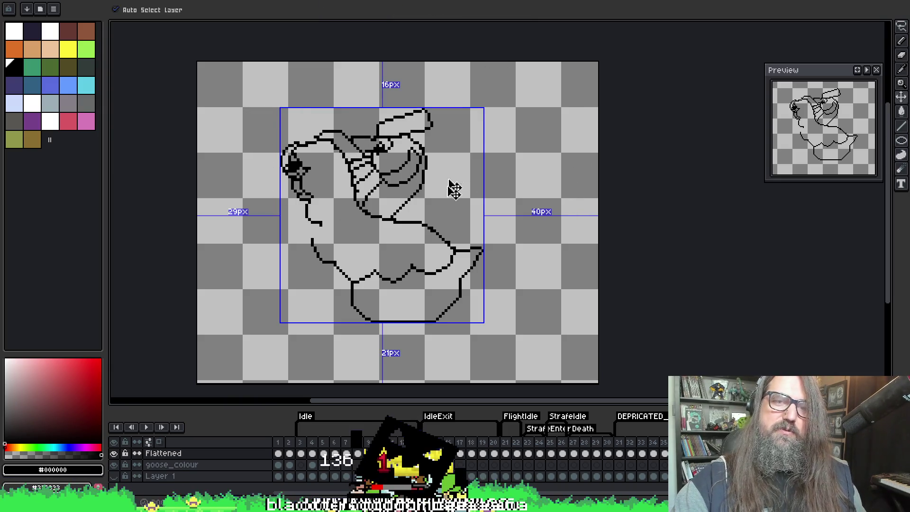
Step back and forth through the undo history to compare head positions.
key("ctrl+z")
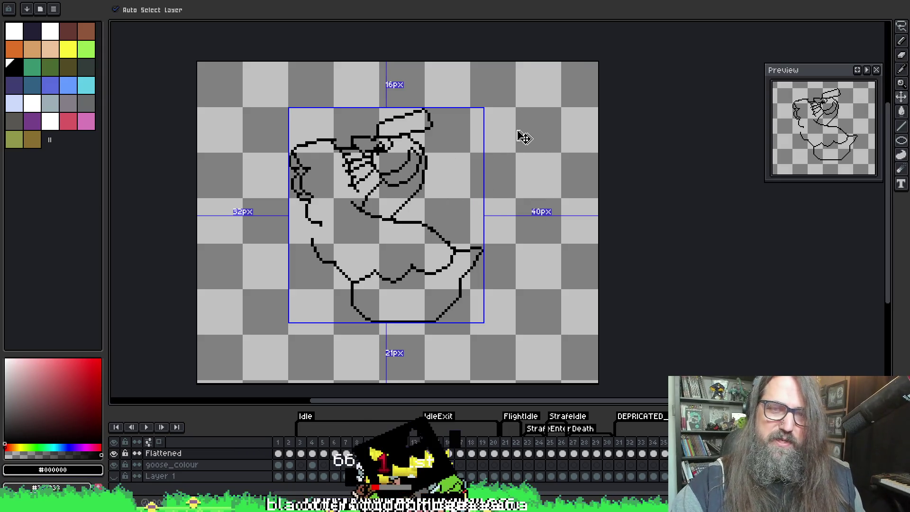
key("ctrl+y")
key("ctrl+y")
key("ctrl+d")
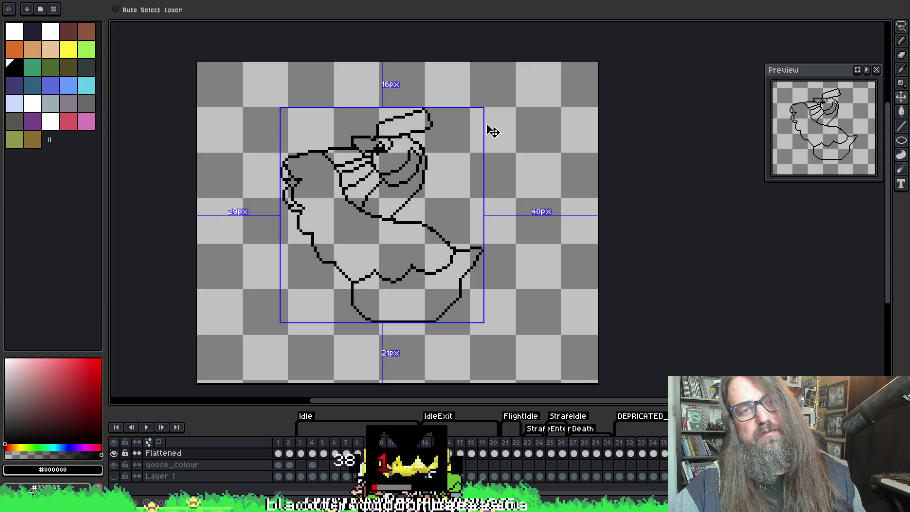
key("b")
key("ctrl+z")
key("ctrl+z")
key("ctrl+z")
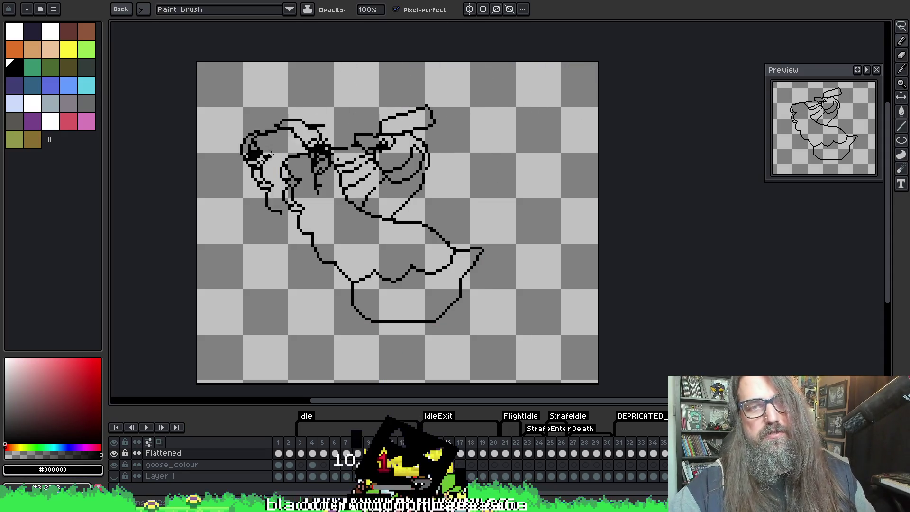
key("ctrl+z")
key("ctrl+z")
key("ctrl+z")
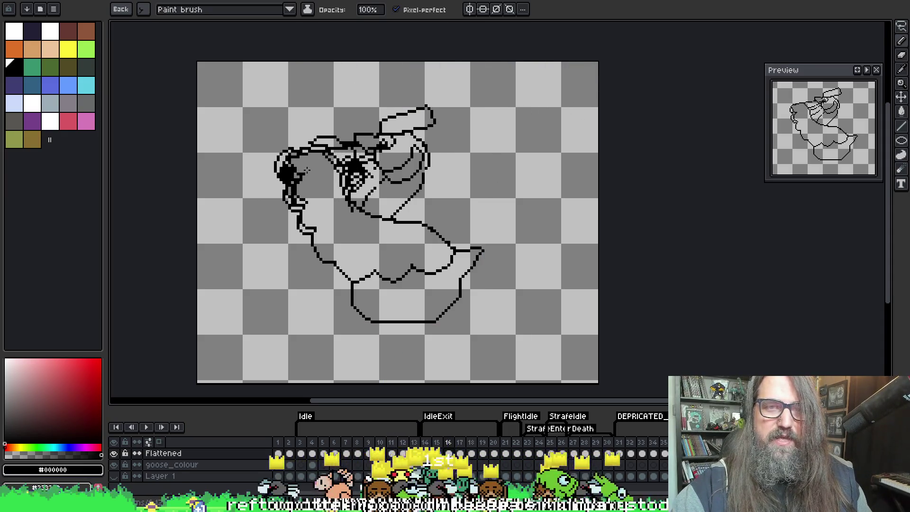
key("ctrl+z")
key("ctrl+z")
key("ctrl+z")
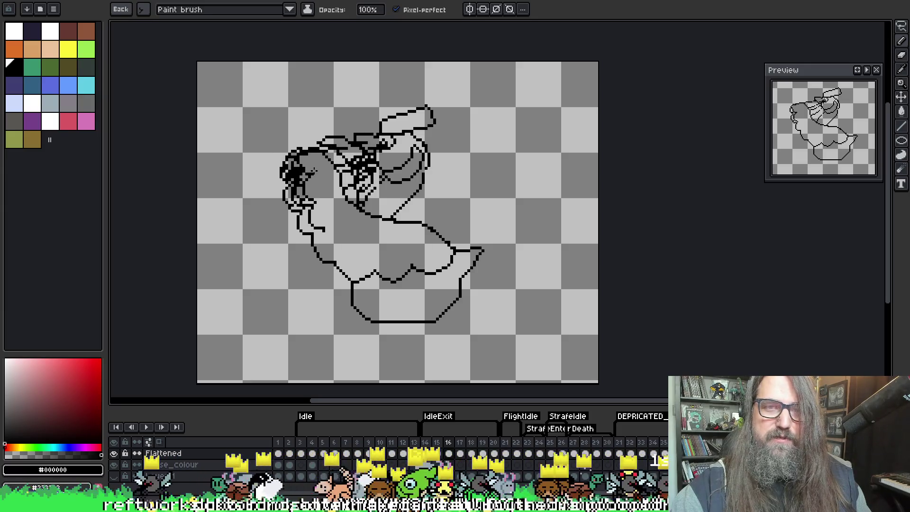
key("ctrl+z")
key("ctrl+z")
key("ctrl+z")
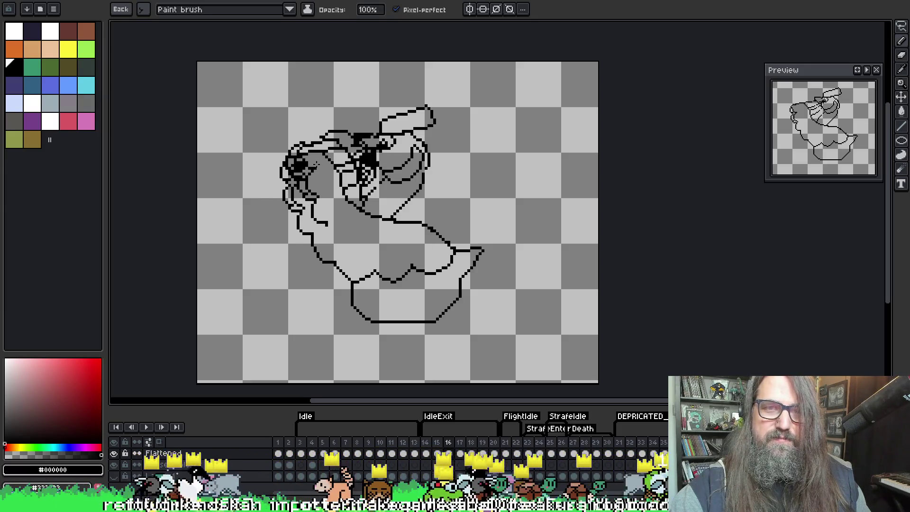
key("ctrl+z")
key("ctrl+z")
key("ctrl+z")
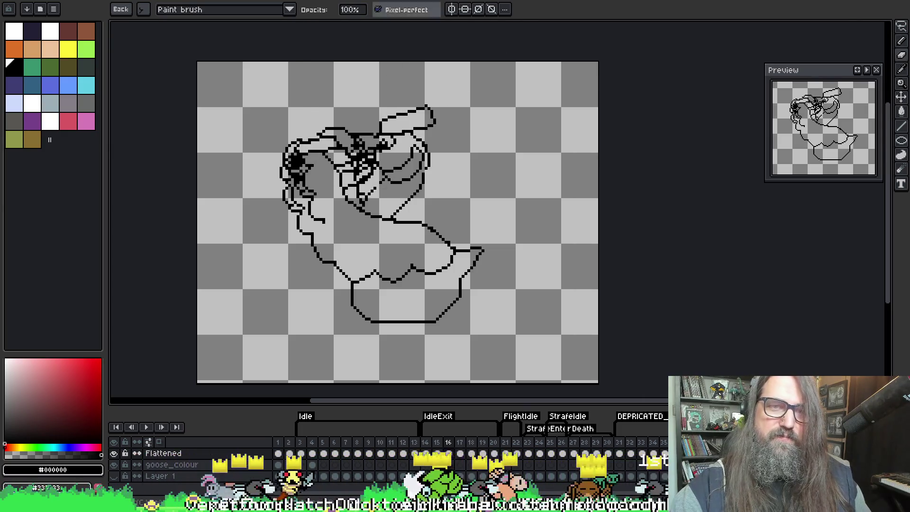
key("ctrl+z")
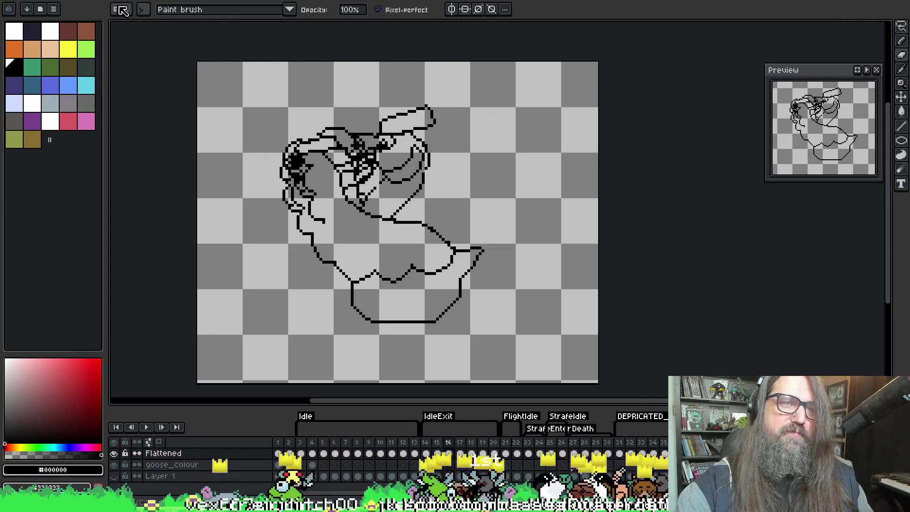
left_click(119, 9)
left_click_drag(449, 134, 448, 151)
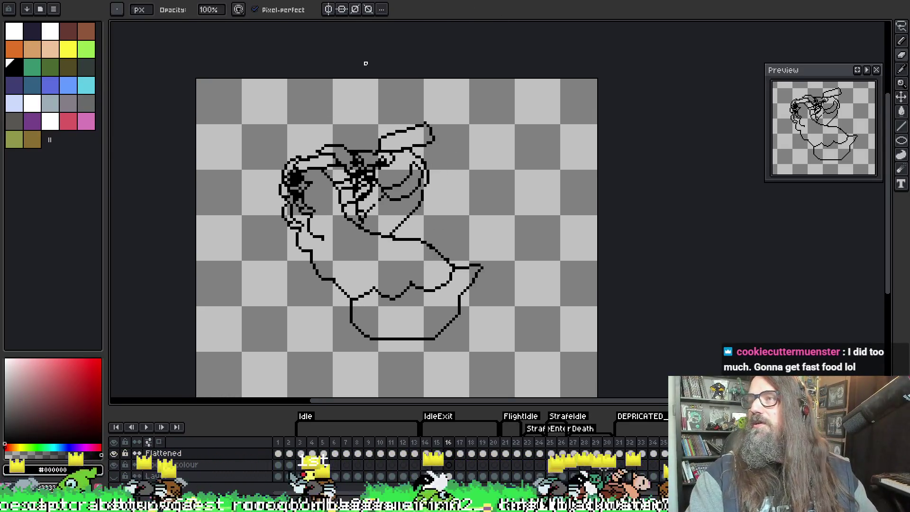
scroll(398, 93, "up", 3)
scroll(398, 93, "down", 2)
left_click_drag(442, 134, 433, 109)
scroll(318, 137, "up", 1)
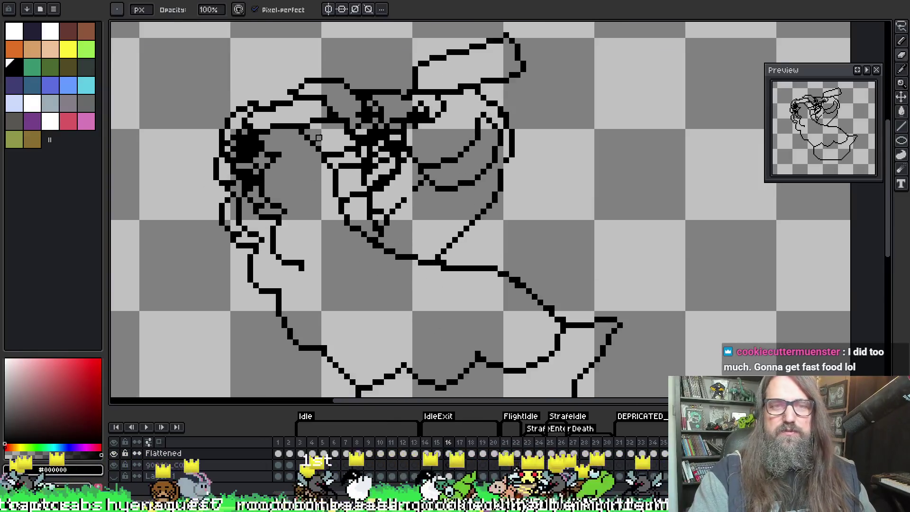
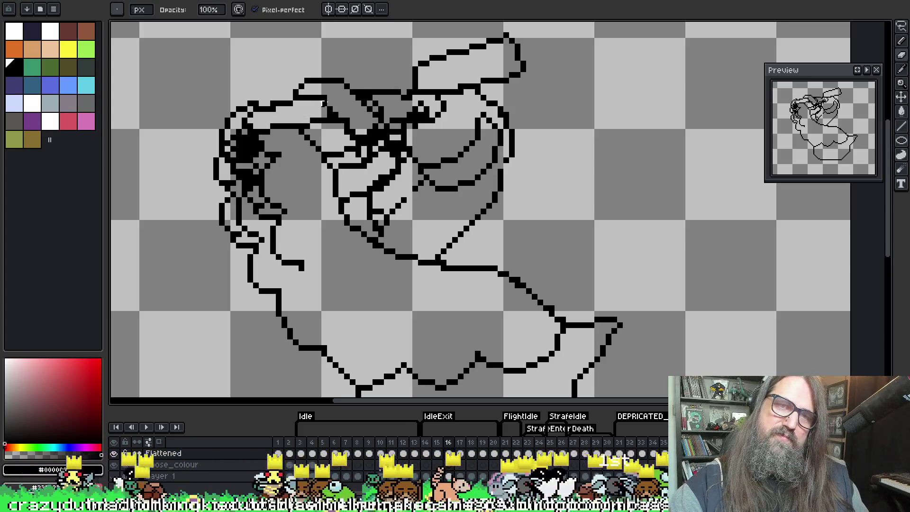
Erase stray black pixels along the goose's outline on frame 16.
left_click_drag(318, 109, 324, 115)
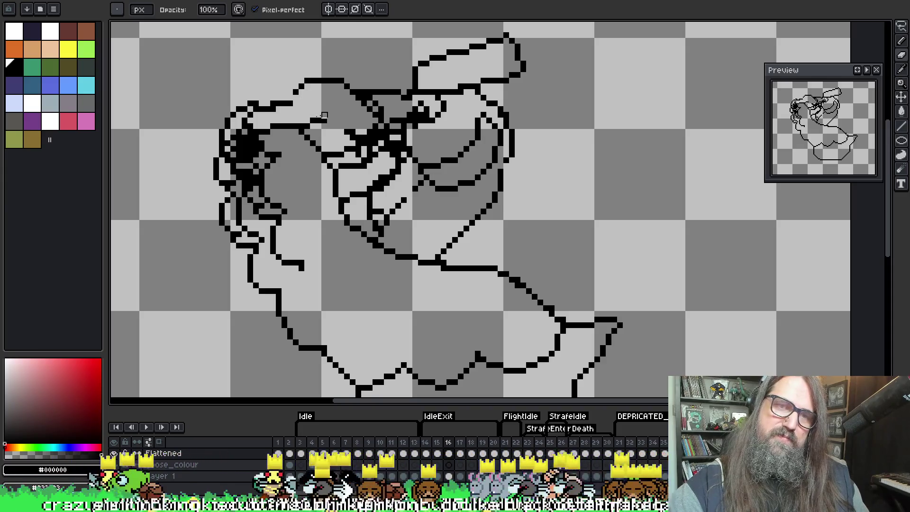
left_click(353, 132)
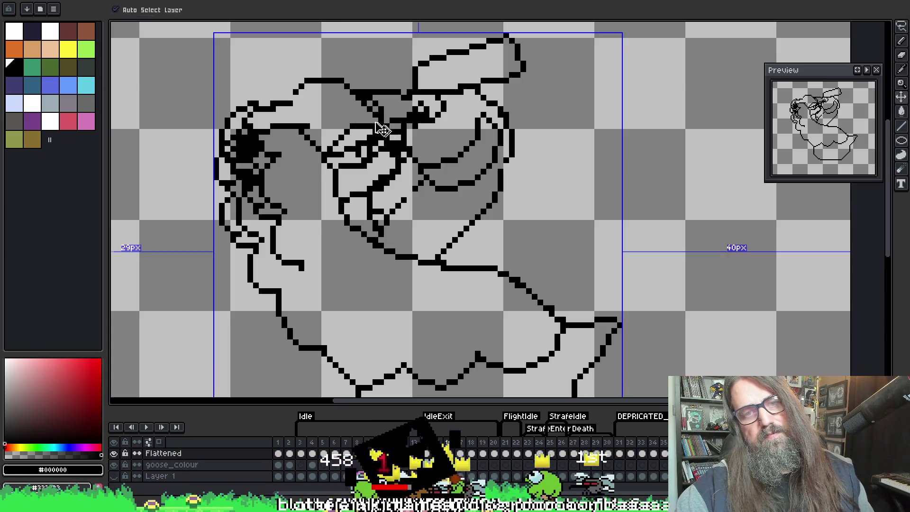
scroll(345, 123, "down", 1)
scroll(345, 123, "down", 1)
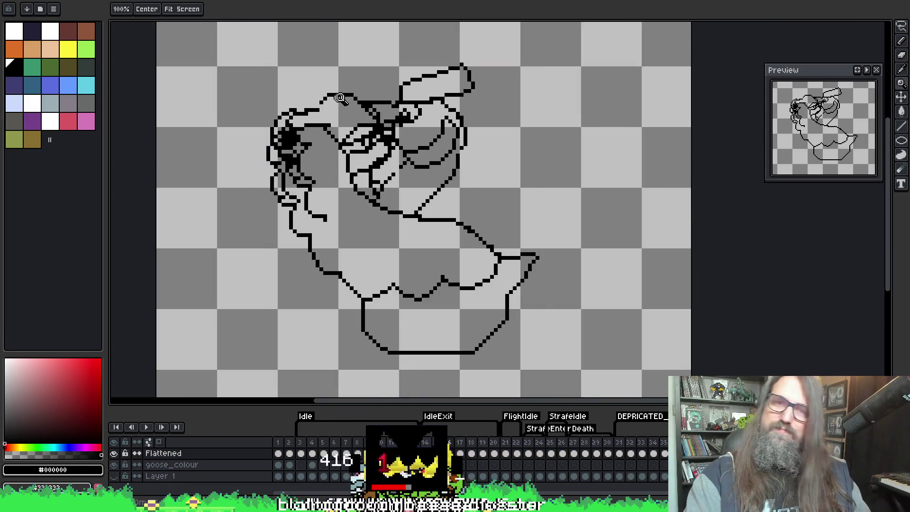
scroll(340, 97, "up", 1)
Redraw a cleaner outline segment and fill the goose's eye with solid black.
mouse_move(401, 151)
left_mouse_down()
mouse_move(360, 157)
mouse_move(331, 190)
left_mouse_up()
key("ctrl+z")
left_click_drag(375, 151, 338, 183)
key("e")
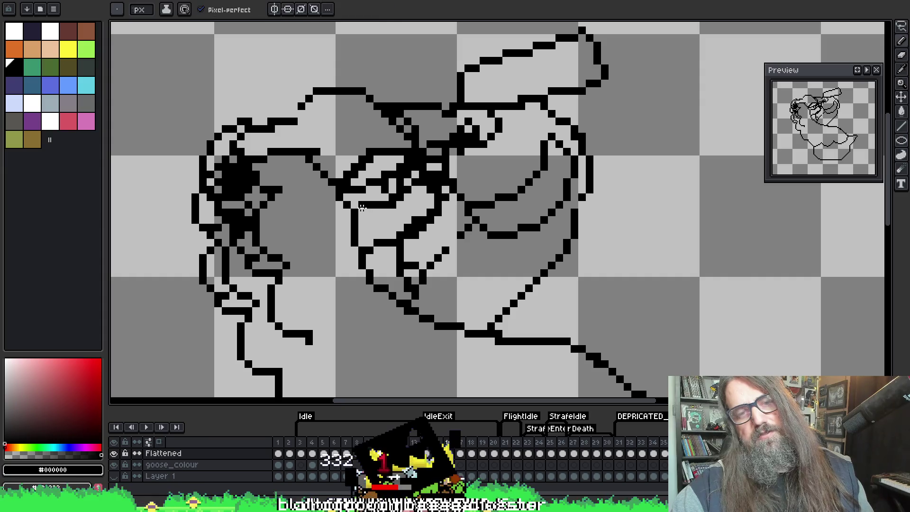
key("b")
mouse_move(384, 190)
left_mouse_down()
mouse_move(370, 199)
mouse_move(416, 164)
left_mouse_up()
key("e")
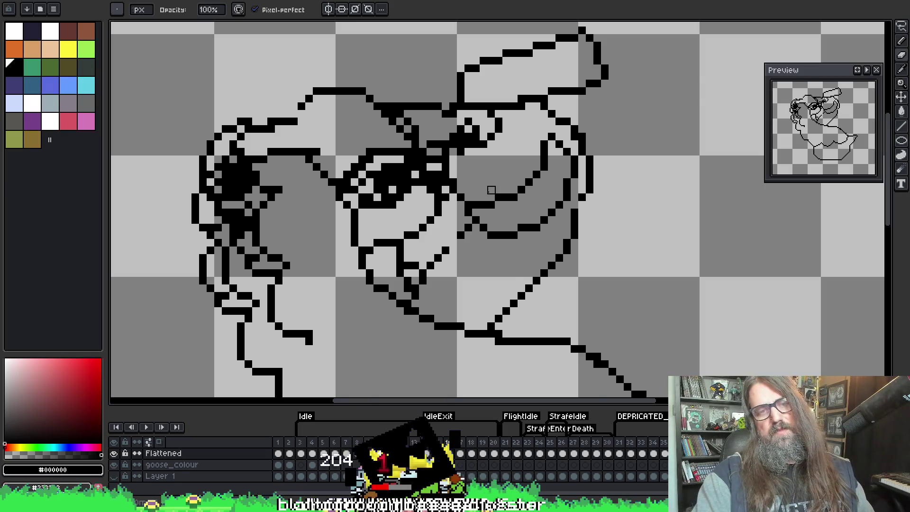
Add a black pixel to the line and erase three stray outline pixels.
scroll(490, 189, "down", 3)
scroll(341, 160, "up", 2)
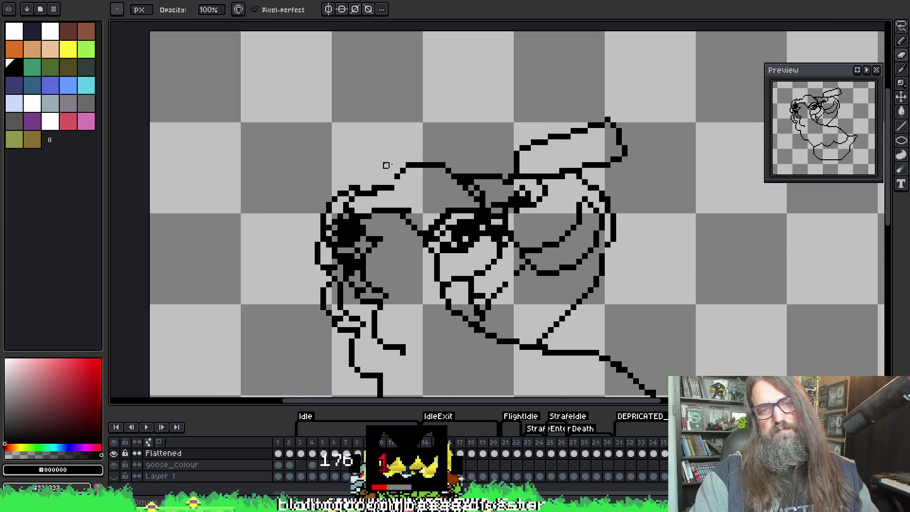
scroll(386, 164, "up", 2)
key("v")
key("b")
left_click(387, 199)
right_click(387, 210)
right_click(341, 223)
right_click(353, 223)
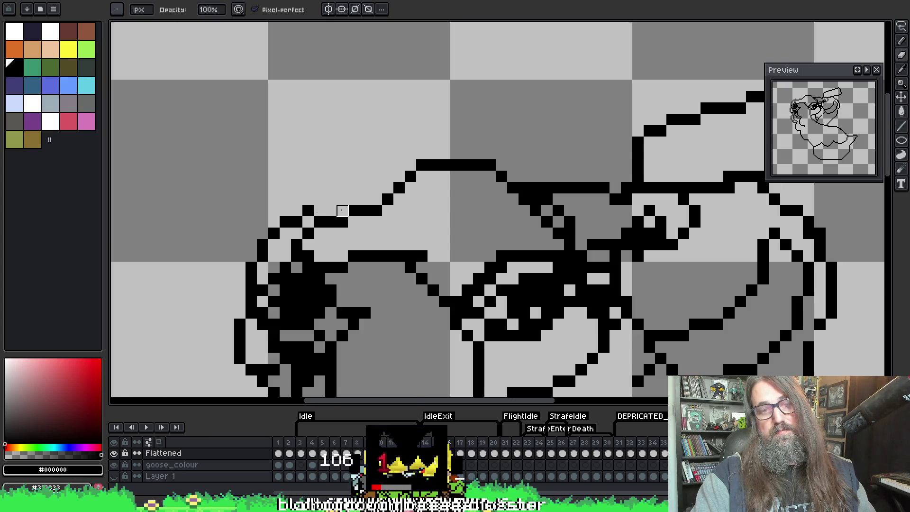
Clear stray pixels near the head outline, then pan across the drawing.
scroll(351, 206, "down", 2)
key("i")
key("b")
scroll(345, 203, "up", 2)
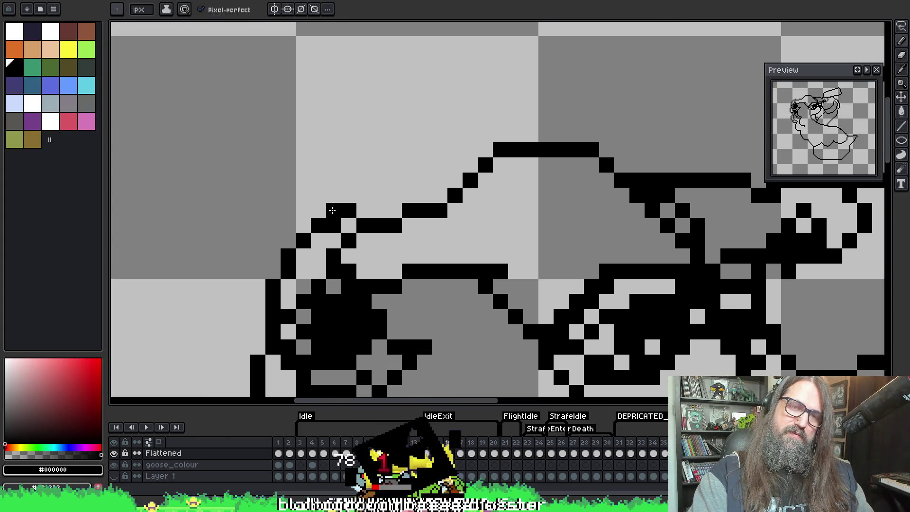
right_click(334, 226)
right_click(379, 226)
key("i")
key("h")
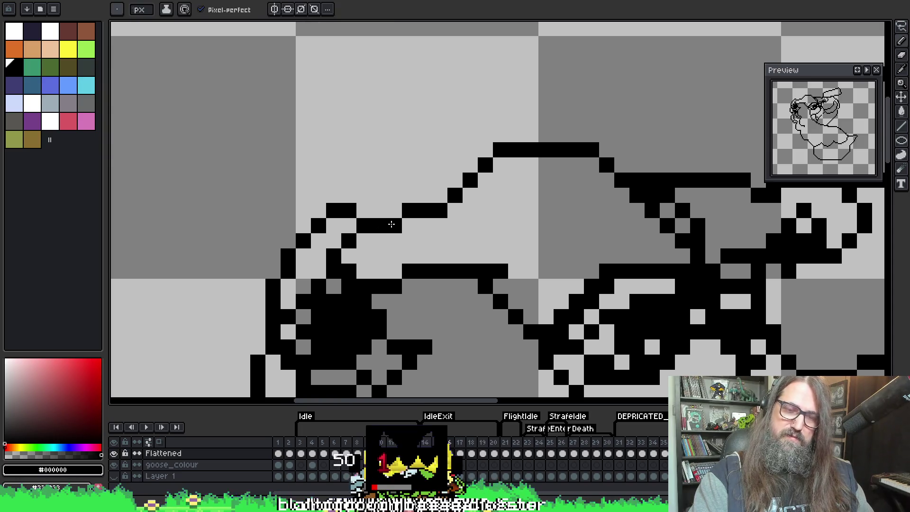
scroll(387, 223, "down", 3)
left_click_drag(392, 227, 353, 185)
scroll(352, 185, "down", 1)
scroll(353, 186, "up", 3)
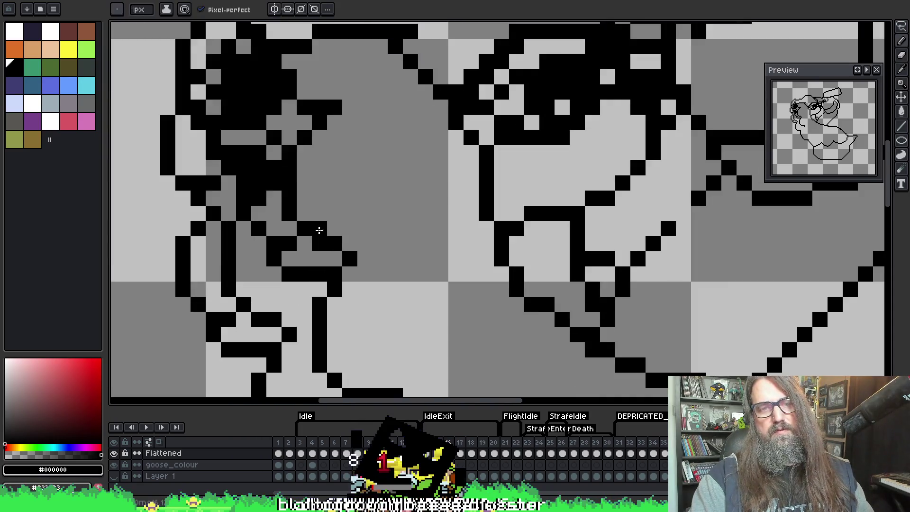
scroll(483, 189, "down", 2)
key("b")
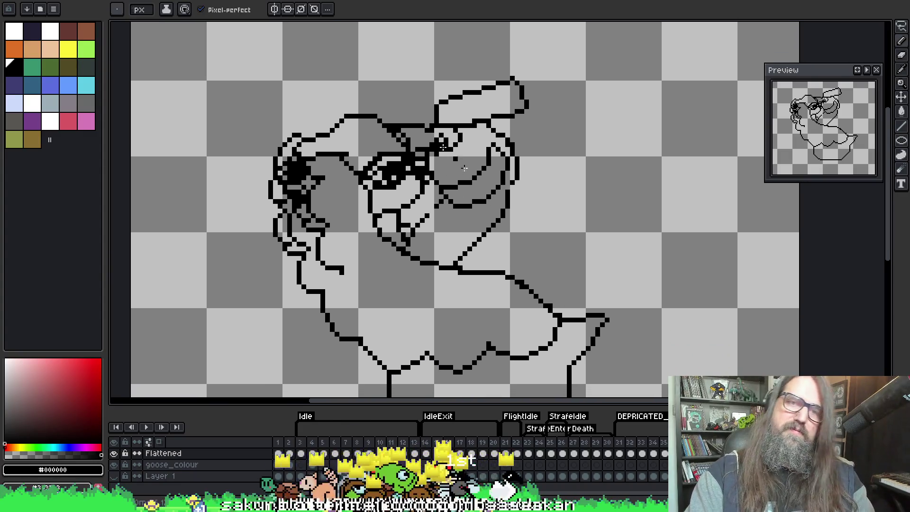
scroll(397, 110, "up", 2)
key("e")
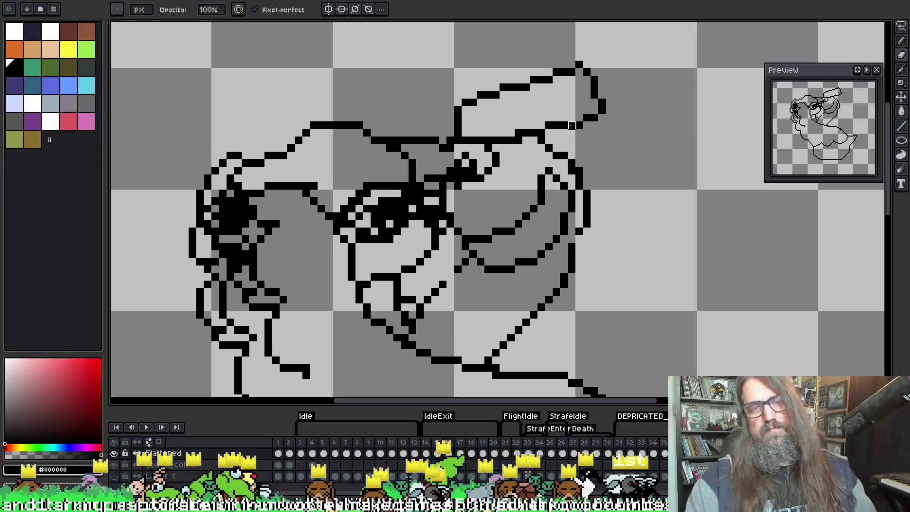
Compare frame 16 with its neighbour, then lasso-select the left part of the face.
key("Right")
key("Left")
key("Right")
key("Right")
key("Right")
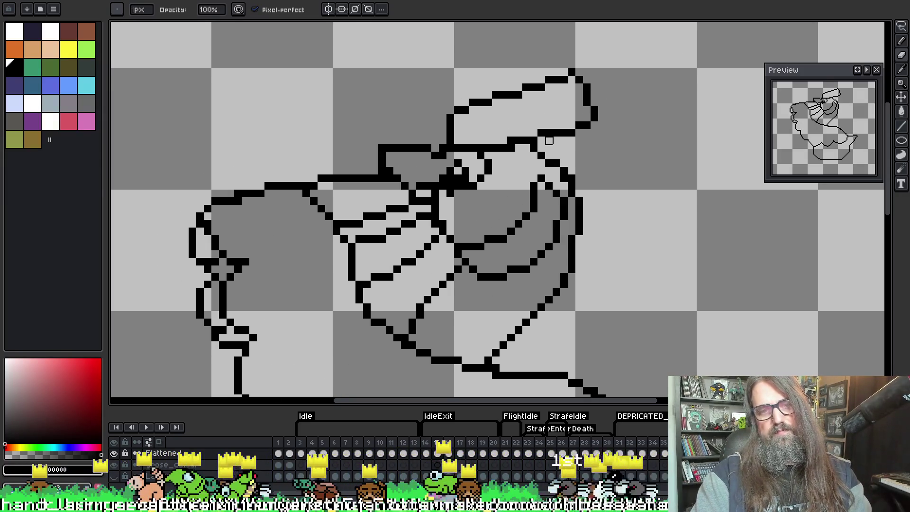
key("Return")
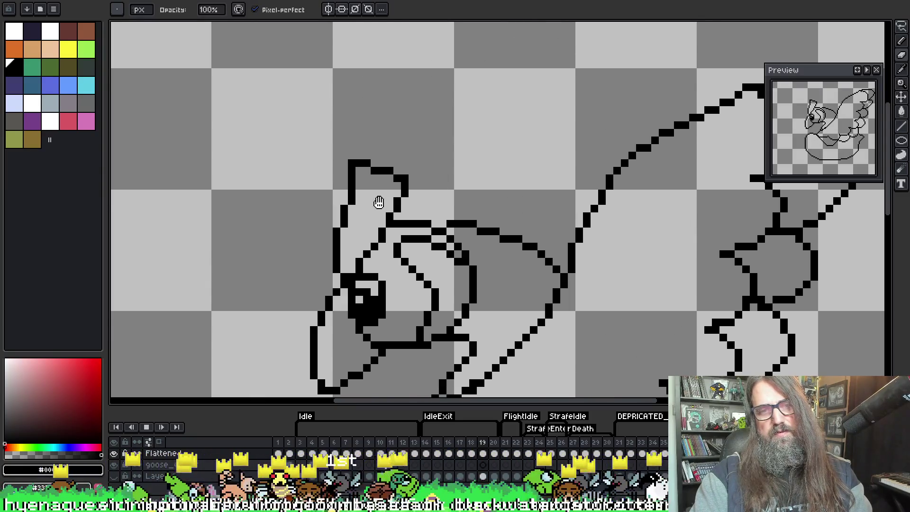
key("Right")
key("Left")
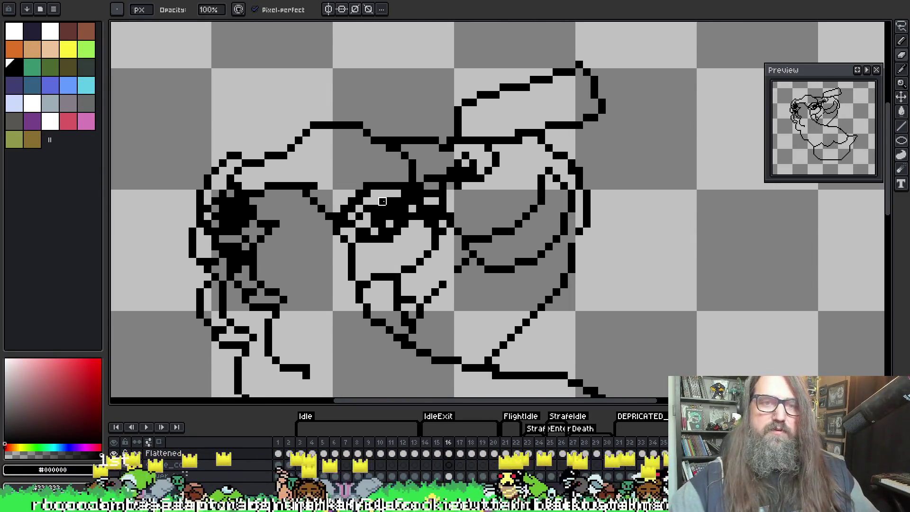
key("m")
mouse_move(386, 209)
left_mouse_down()
mouse_move(410, 180)
mouse_move(326, 91)
mouse_move(237, 121)
mouse_move(346, 309)
left_mouse_up()
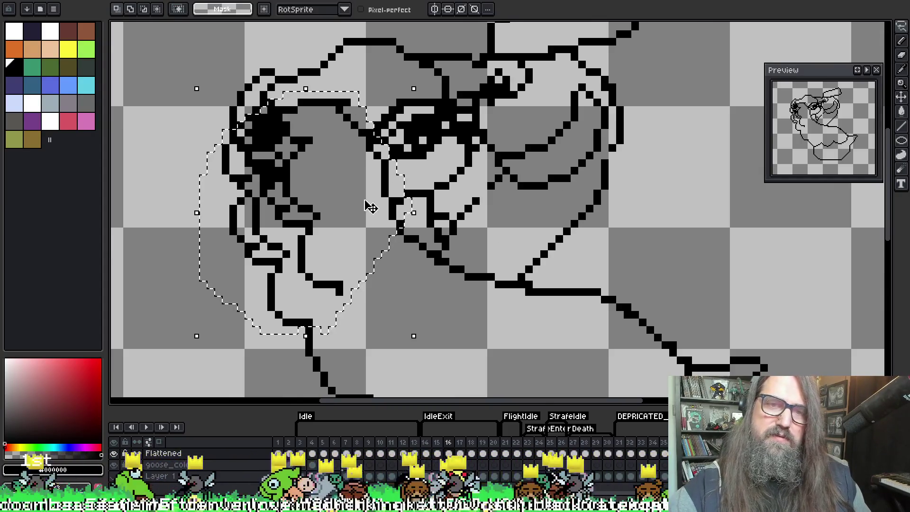
Nudge the selected face part one pixel right and compare it against frame 15.
left_click_drag(376, 204, 380, 205)
key("ctrl+d")
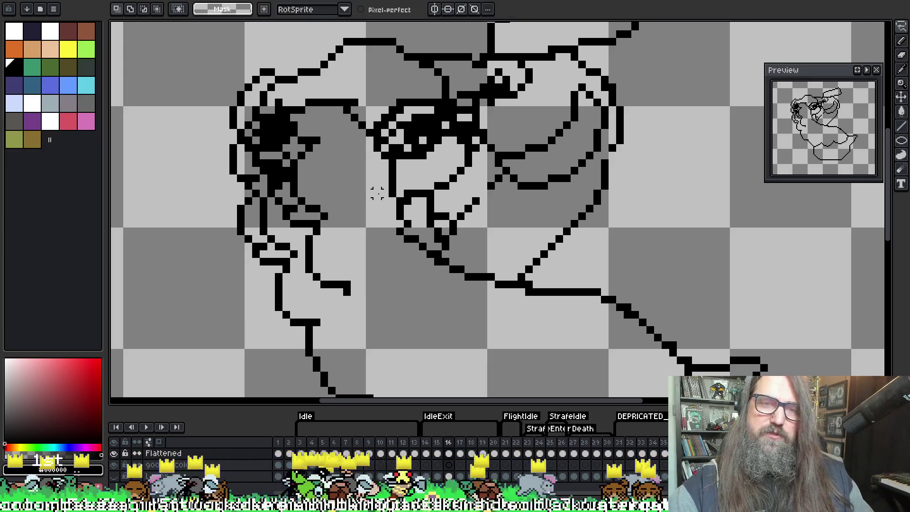
key("Right")
key("Left")
key("Right")
key("Left")
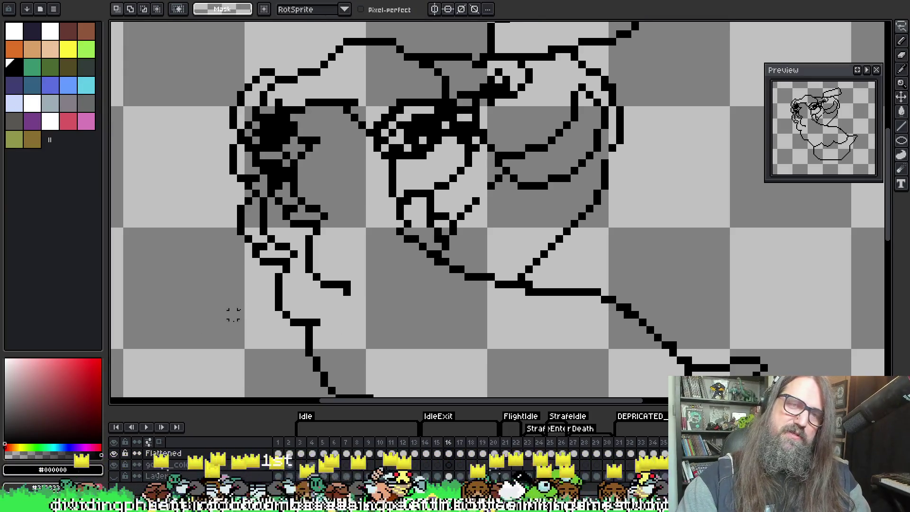
key("Left")
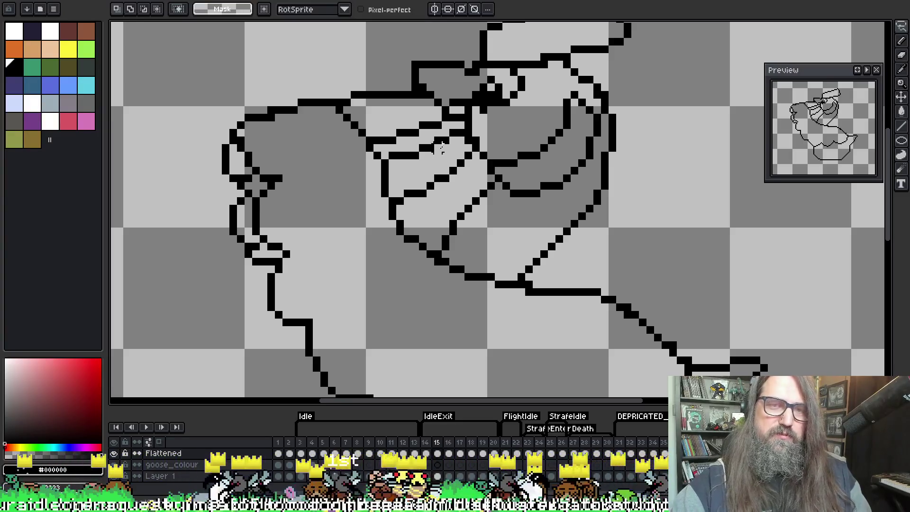
key("Right")
key("ctrl+shift+d")
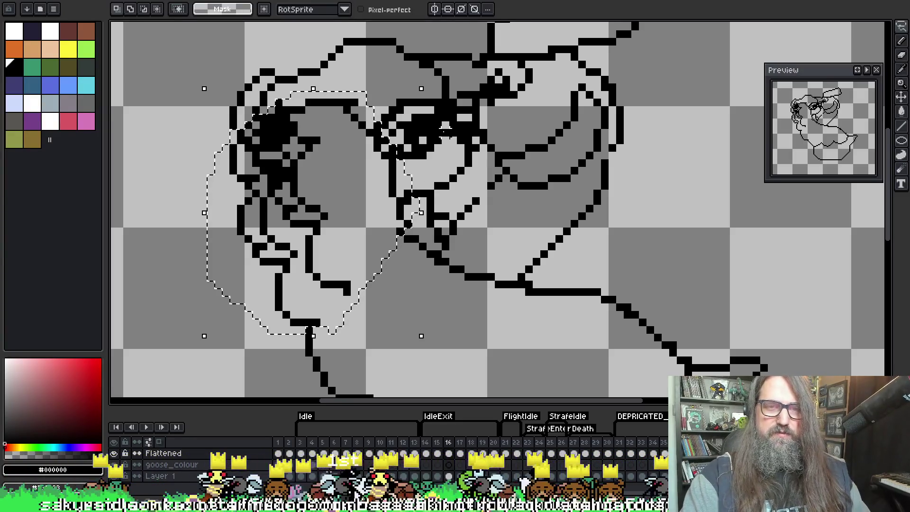
key("ctrl+d")
Play the animation from frame 15 and stop it on frame 16.
key("Left")
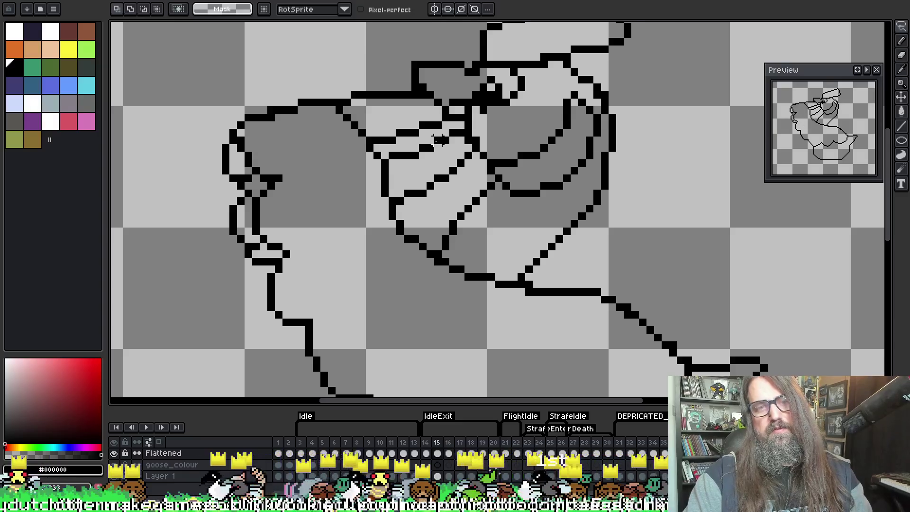
key("Return")
scroll(636, 282, "down", 1)
mouse_move(669, 307)
left_mouse_down()
mouse_move(392, 327)
mouse_move(426, 349)
mouse_move(495, 327)
mouse_move(615, 252)
mouse_move(534, 265)
mouse_move(474, 231)
left_mouse_up()
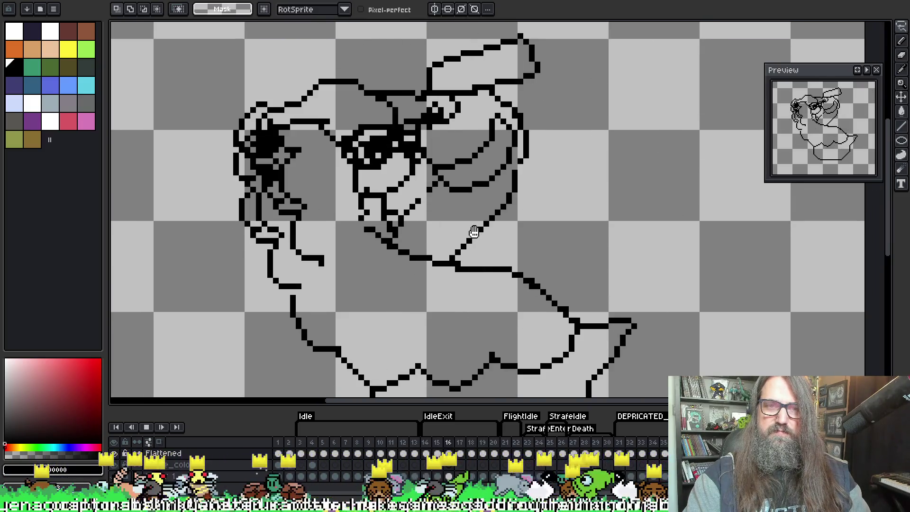
key("Return")
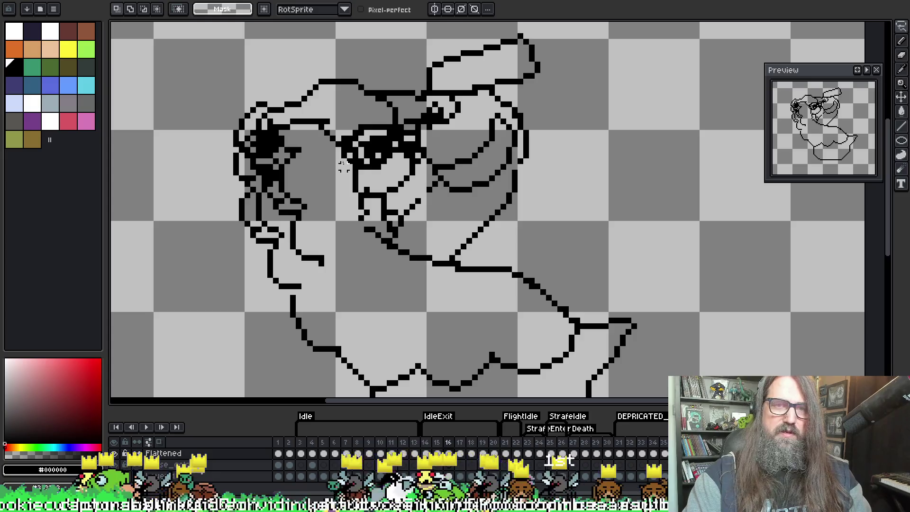
scroll(298, 92, "up", 1)
Erase a gap in the head's top line, the diagonal head stroke and a short face segment.
key("b")
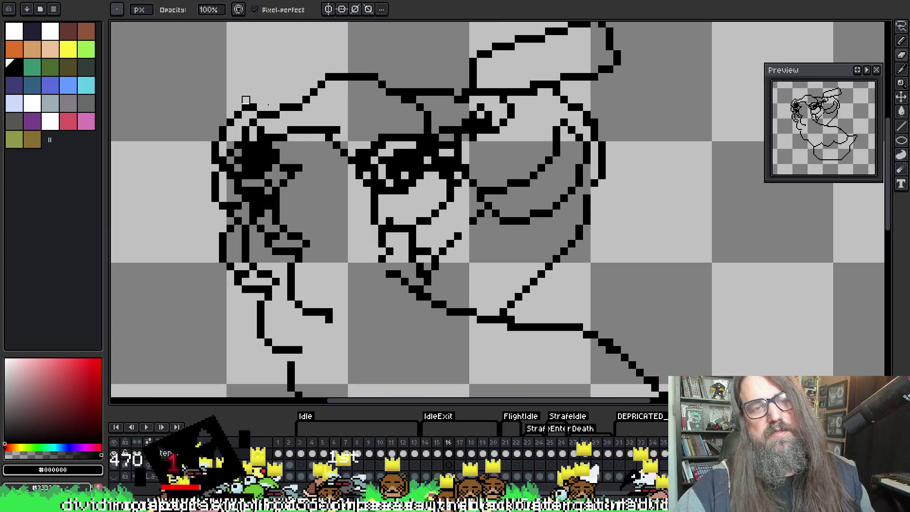
key("e")
left_click(359, 78)
mouse_move(325, 80)
left_mouse_down()
mouse_move(299, 108)
mouse_move(340, 92)
mouse_move(326, 76)
left_mouse_up()
key("b")
key("e")
mouse_move(291, 107)
left_mouse_down()
mouse_move(276, 123)
mouse_move(262, 107)
left_mouse_up()
key("b")
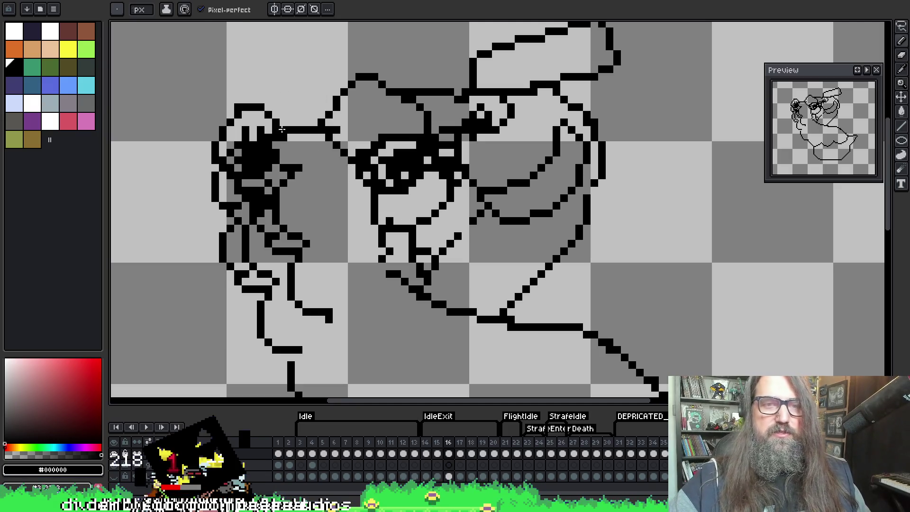
Erase stray pixels along the goose's lower outline on frame 16.
key("e")
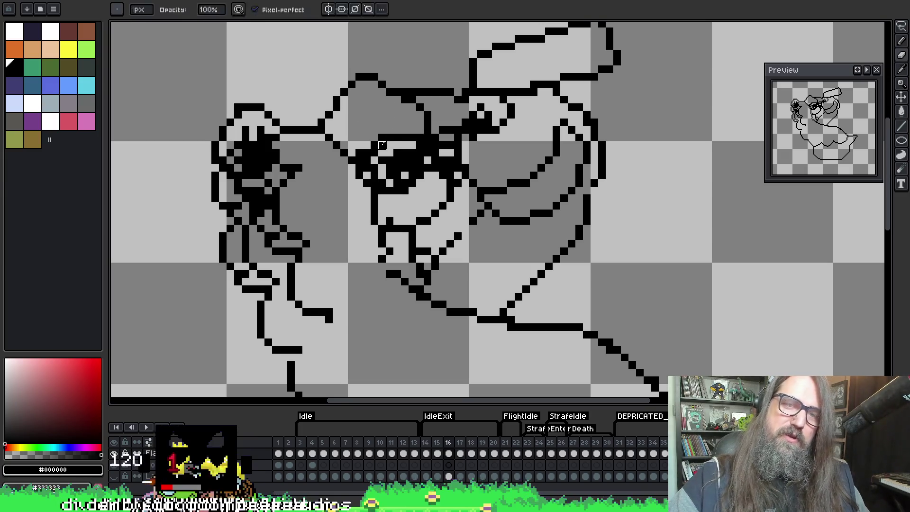
key("b")
mouse_move(365, 206)
left_mouse_down()
mouse_move(379, 180)
mouse_move(316, 164)
mouse_move(374, 178)
left_mouse_up()
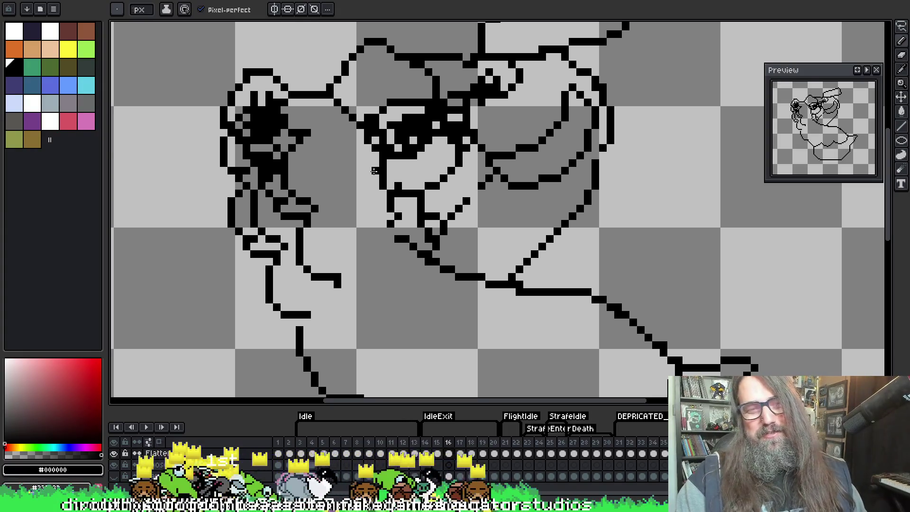
scroll(374, 179, "down", 3)
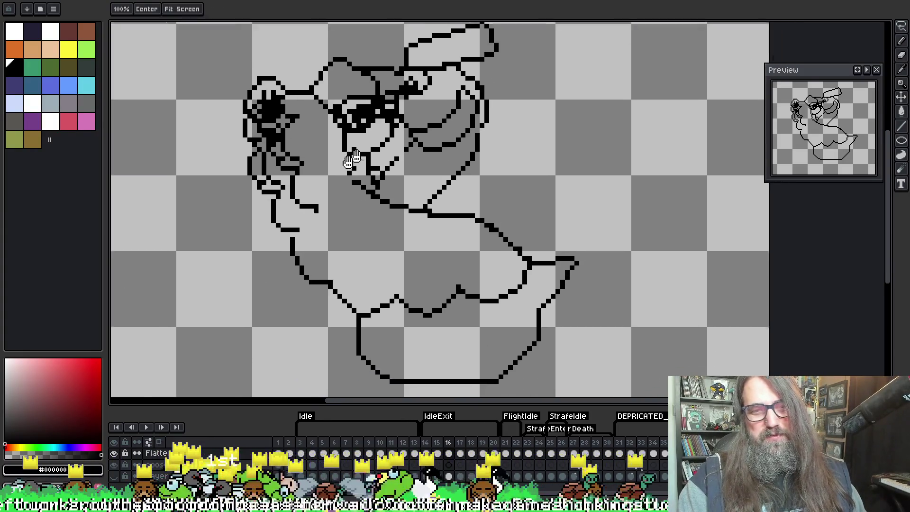
left_click_drag(352, 159, 327, 189)
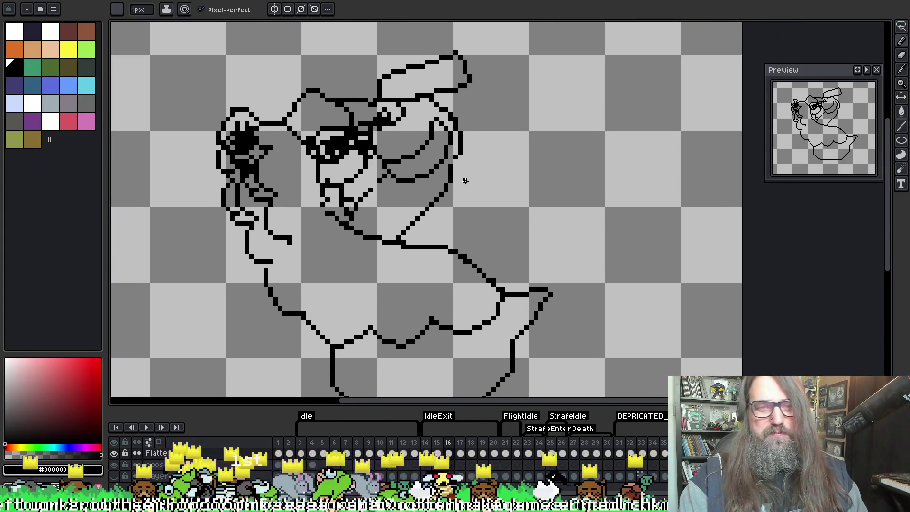
key("Return")
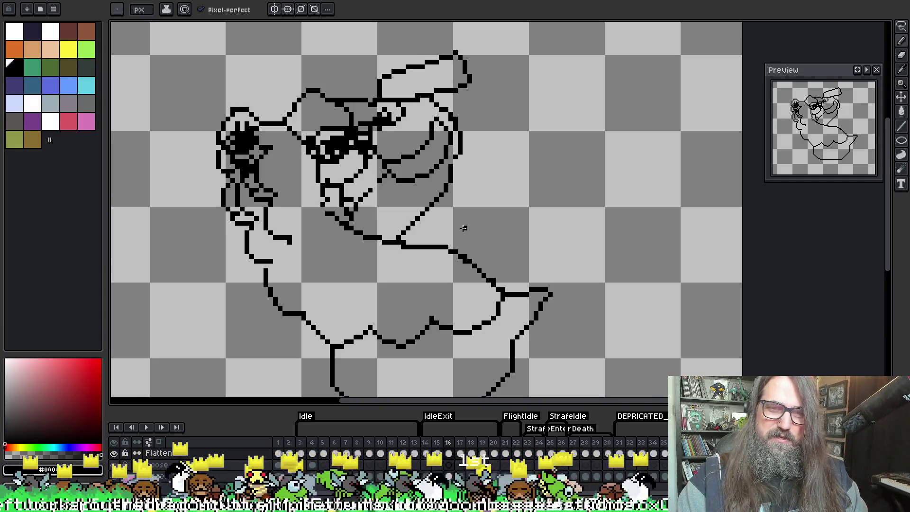
scroll(377, 180, "up", 2)
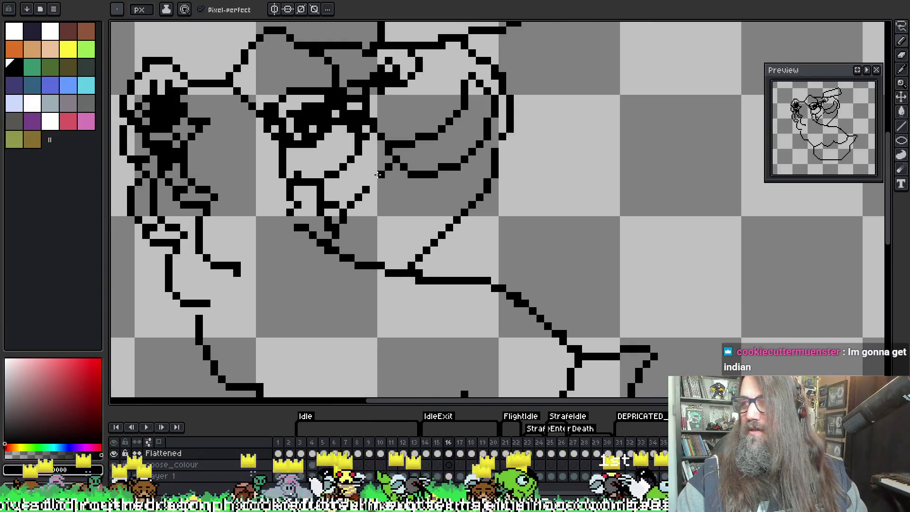
scroll(378, 175, "down", 2)
scroll(388, 215, "up", 2)
key("e")
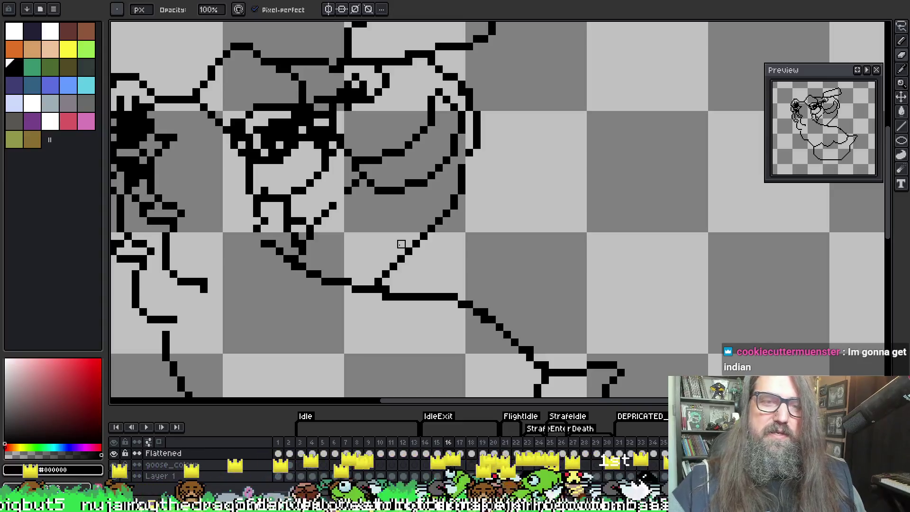
left_click_drag(363, 183, 310, 244)
key("b")
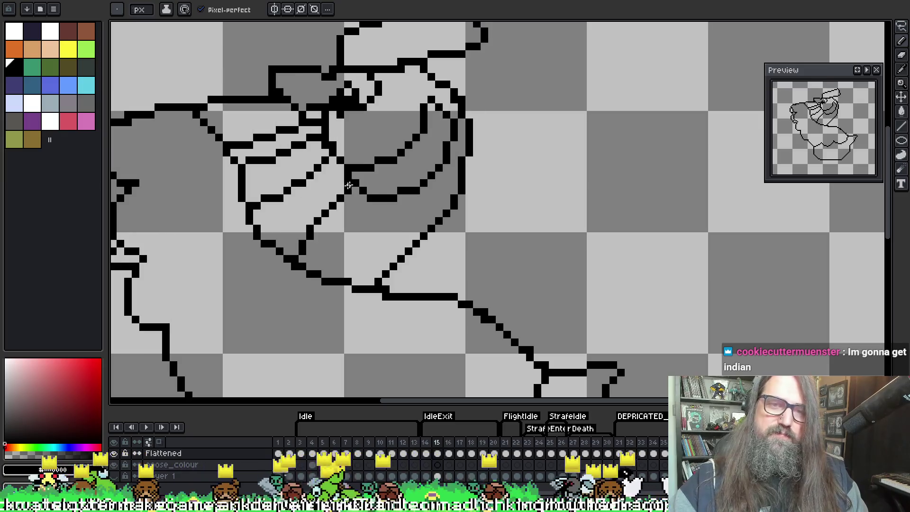
key("Right")
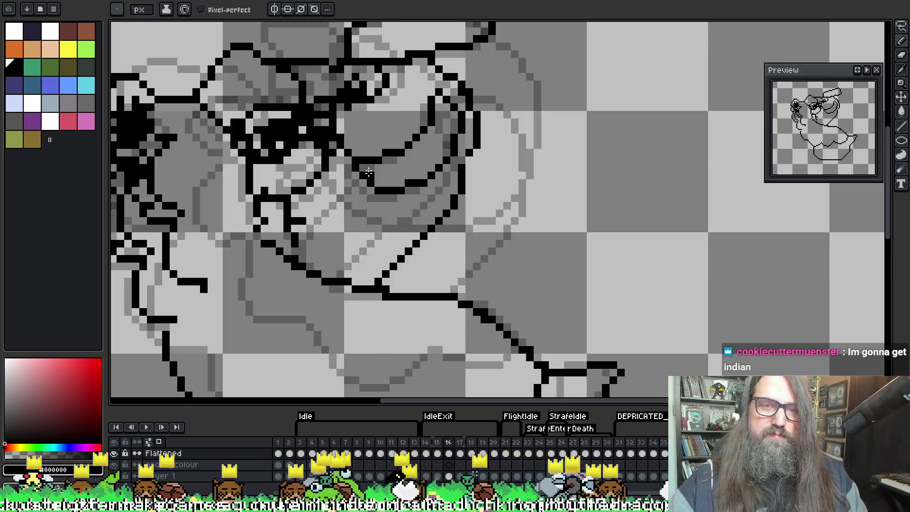
Draw a new black outline along the back of the goose's head.
key("Left")
key("e")
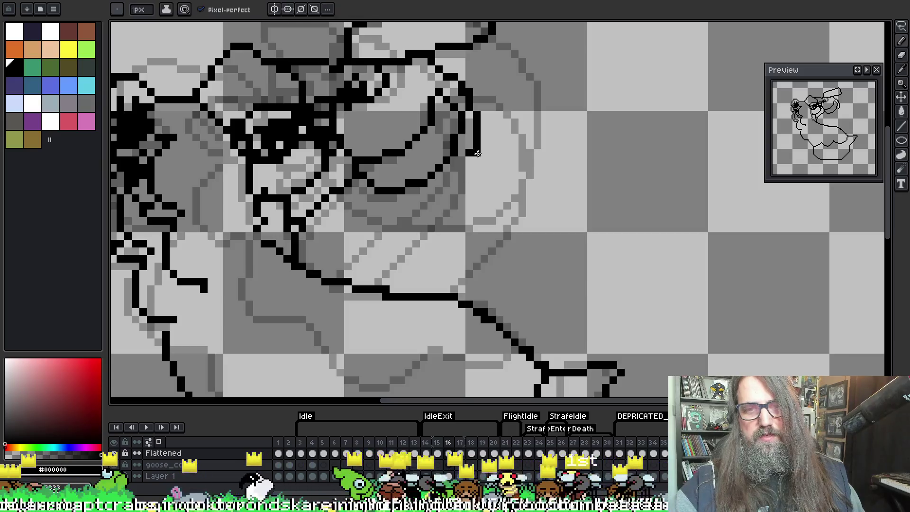
key("b")
left_click_drag(472, 152, 445, 229)
key("e")
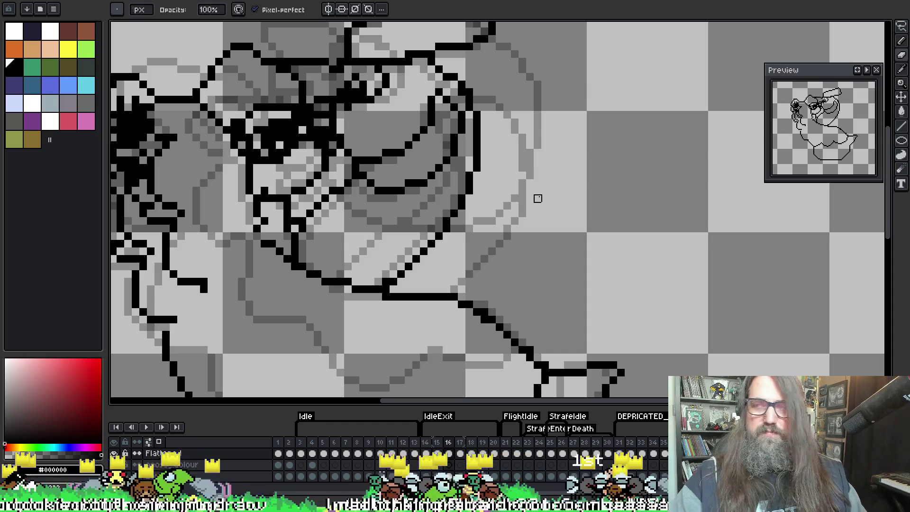
Hide the onion-skin ghosts and play the animation to review the motion.
scroll(538, 198, "down", 2)
key("Return")
scroll(538, 174, "up", 1)
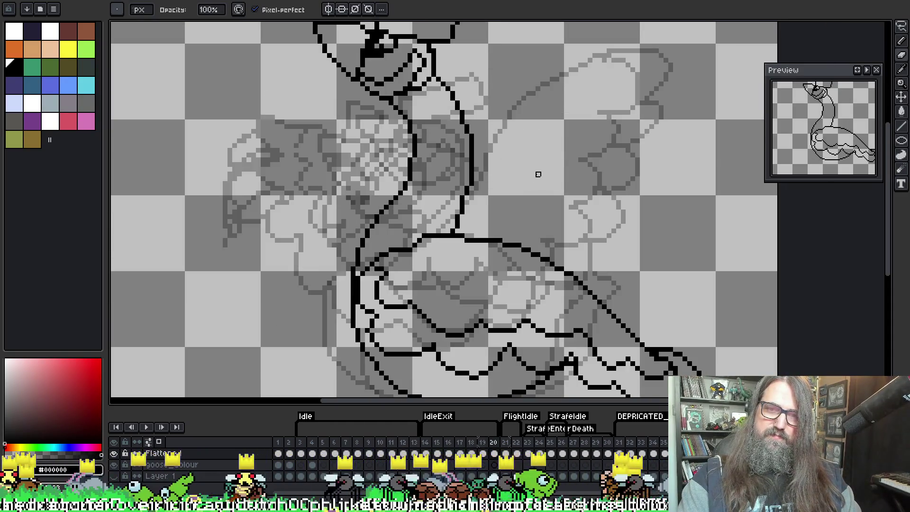
scroll(533, 117, "down", 2)
key("F3")
key("F3")
key("Return")
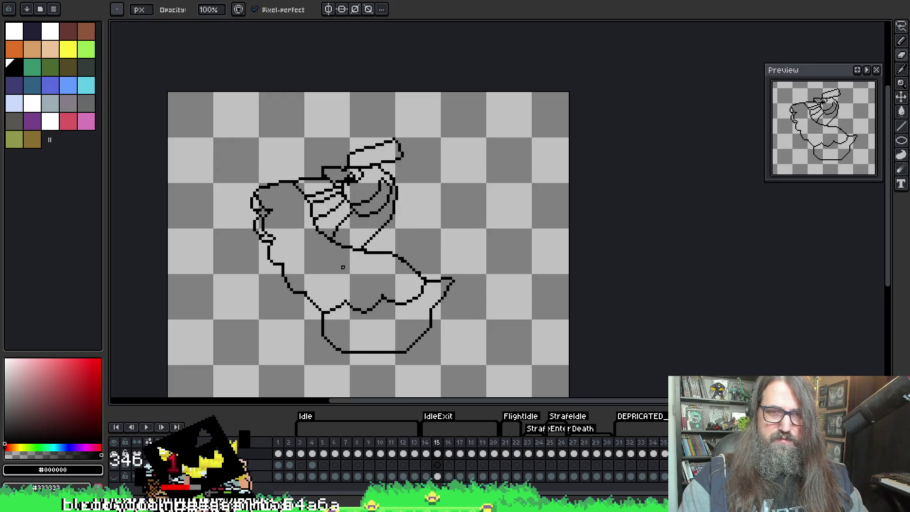
scroll(339, 292, "up", 2)
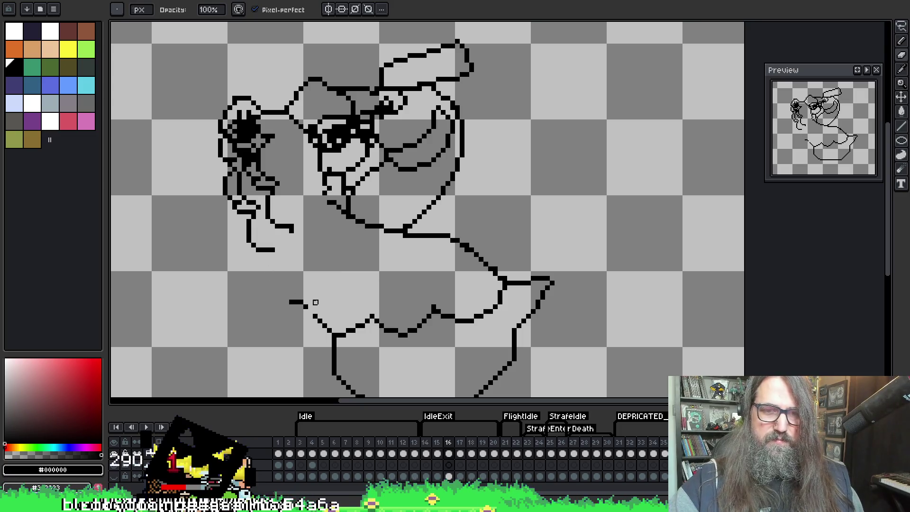
Undo the stray lower-body stub and erase the old wavy lower body outline.
key("ctrl+z")
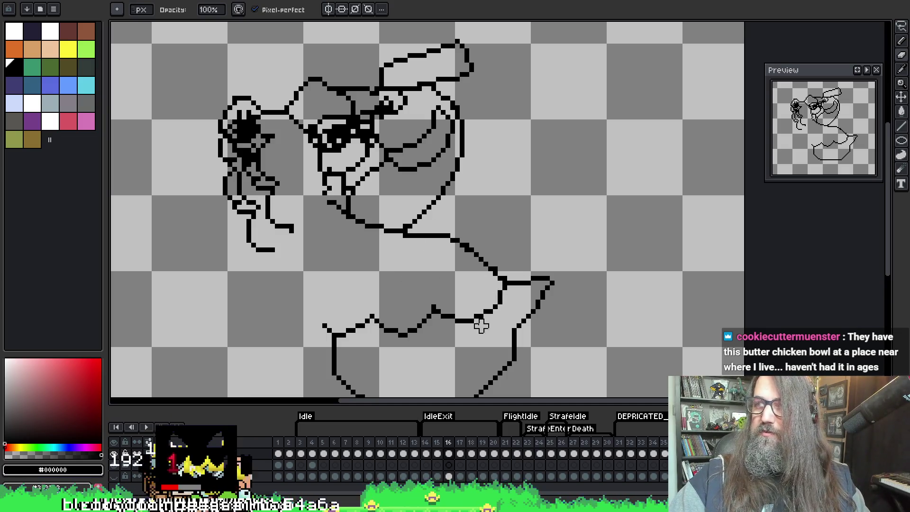
key("e")
mouse_move(465, 318)
left_mouse_down()
mouse_move(500, 306)
mouse_move(446, 329)
mouse_move(372, 306)
mouse_move(328, 319)
left_mouse_up()
Turn onion skin back on and draw a new lower-left body outline on frame 16.
key("i")
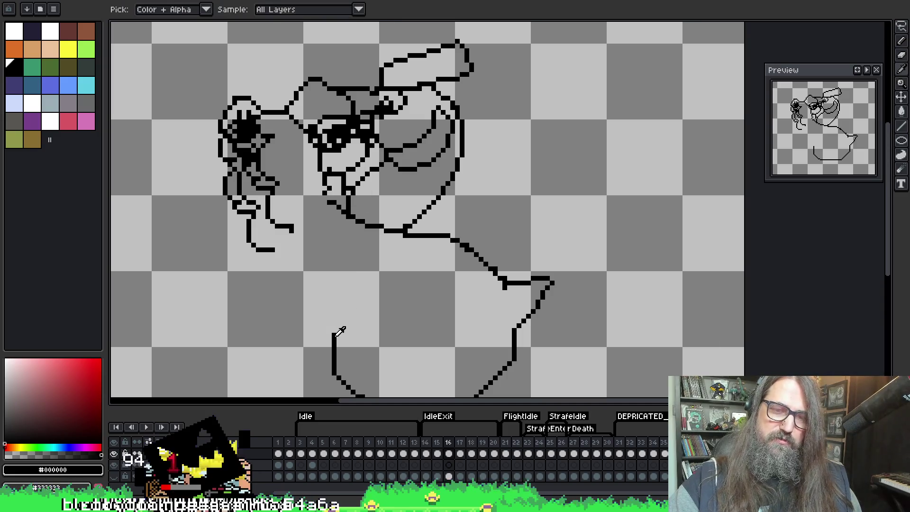
key("b")
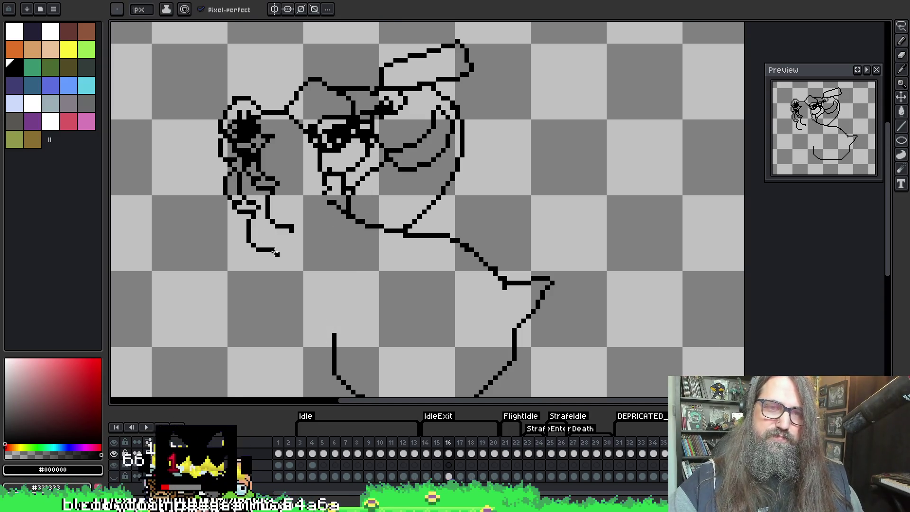
key("F3")
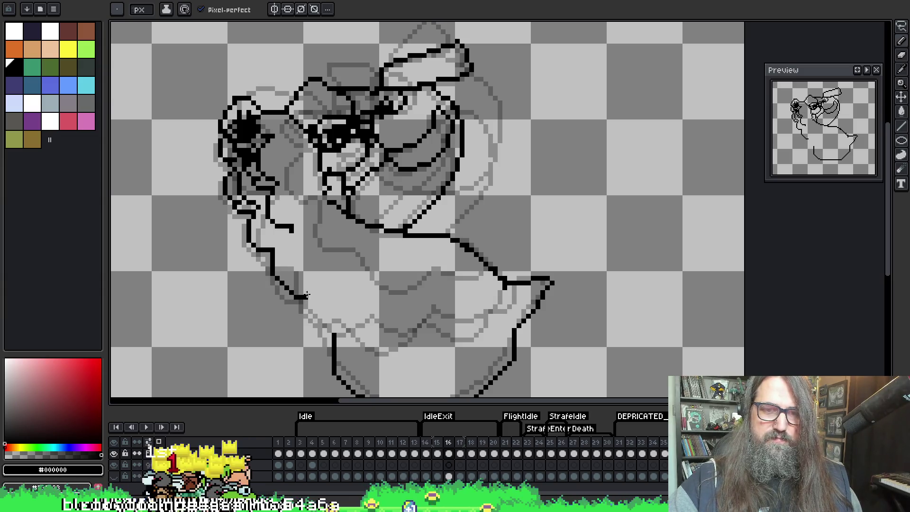
mouse_move(339, 330)
left_mouse_down()
mouse_move(369, 311)
mouse_move(416, 326)
mouse_move(434, 314)
mouse_move(471, 322)
mouse_move(507, 288)
left_mouse_up()
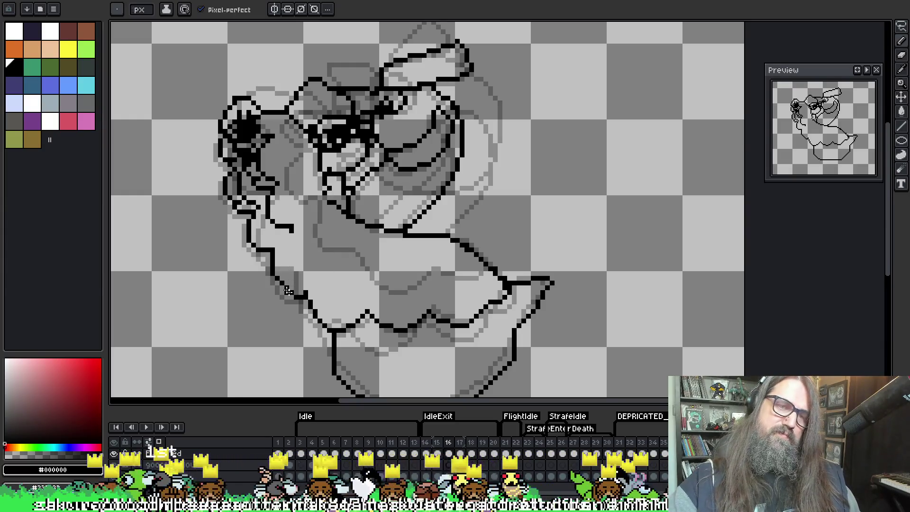
Trim the end of the short arm line, playing the animation before and after.
key("e")
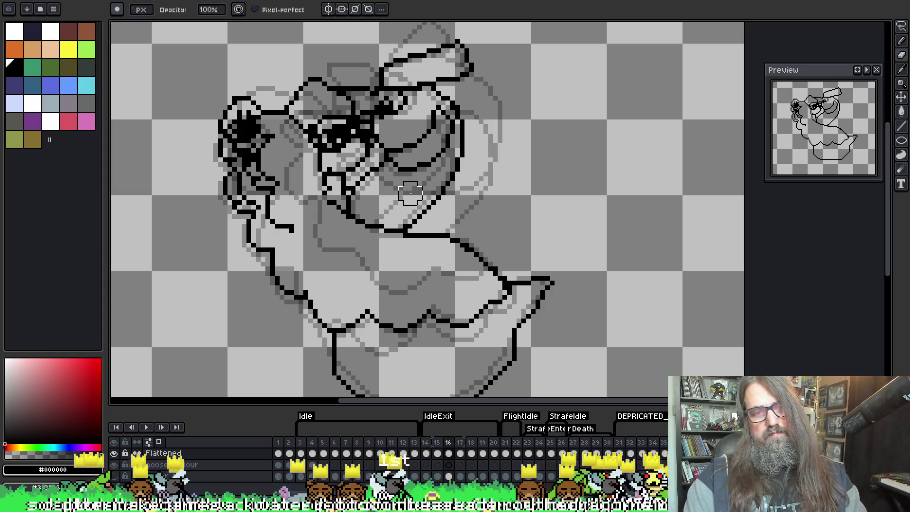
key("Return")
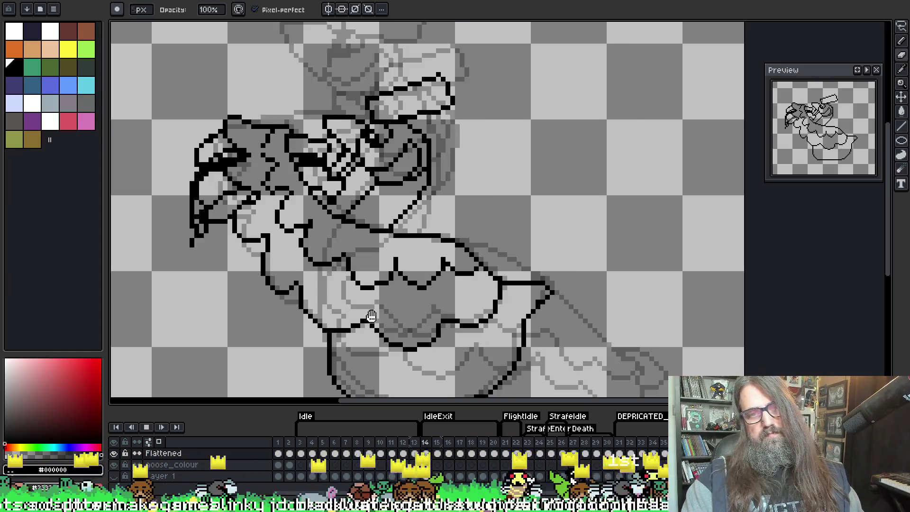
key("Return")
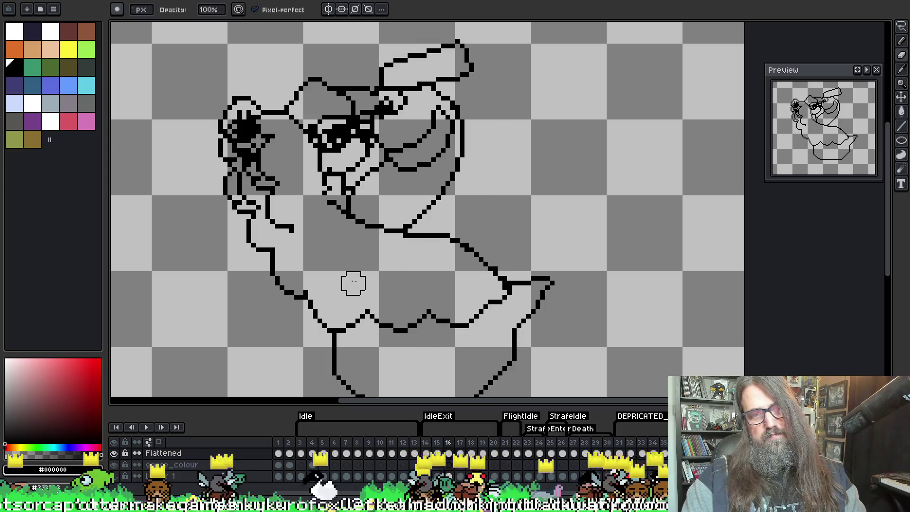
left_click_drag(303, 220, 288, 224)
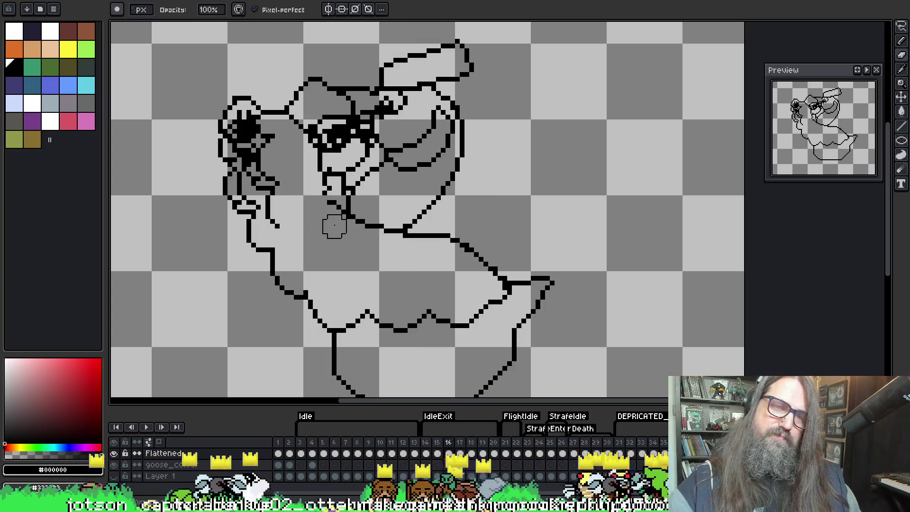
key("Return")
scroll(398, 196, "down", 1)
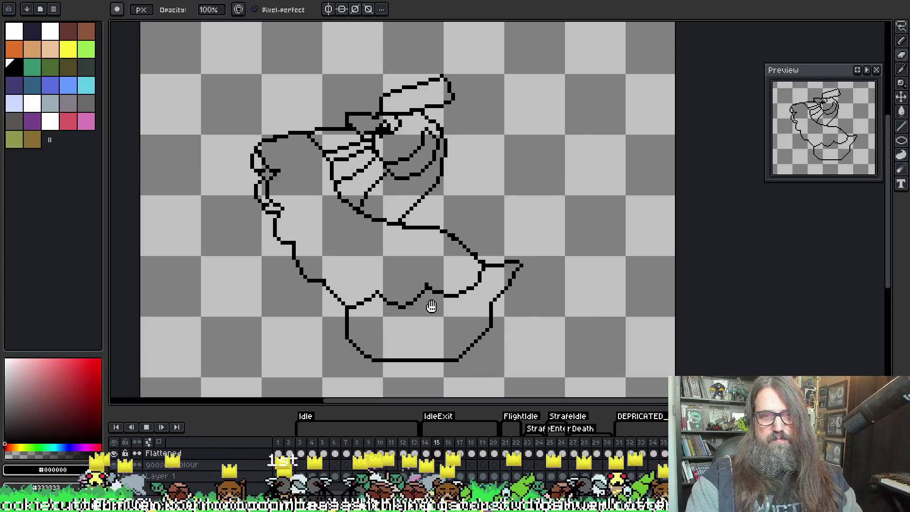
key("Return")
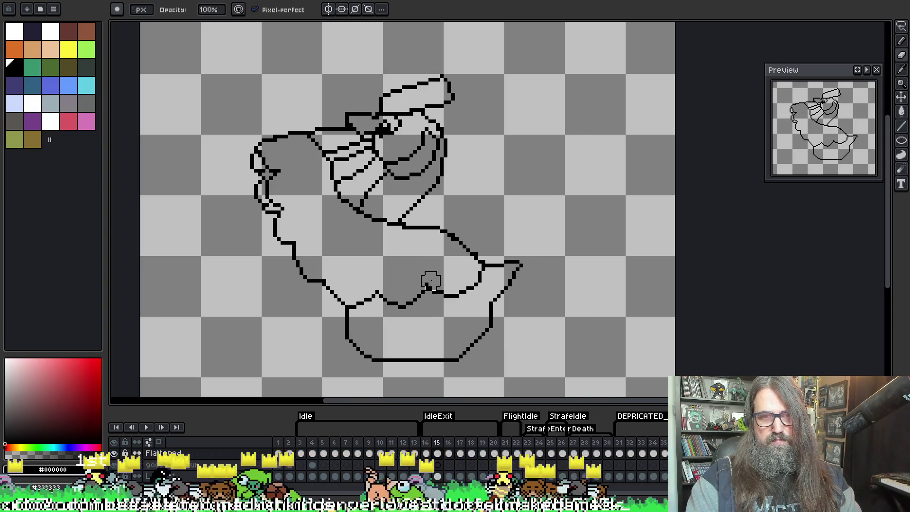
On frame 15 with onion skin shown, erase stray pixels at the top of the head.
key("Left")
scroll(325, 121, "up", 1)
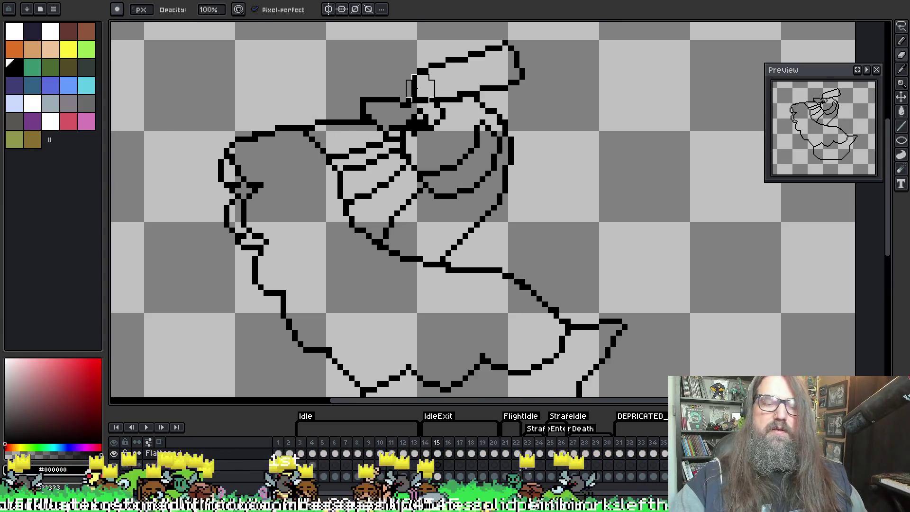
key("alt")
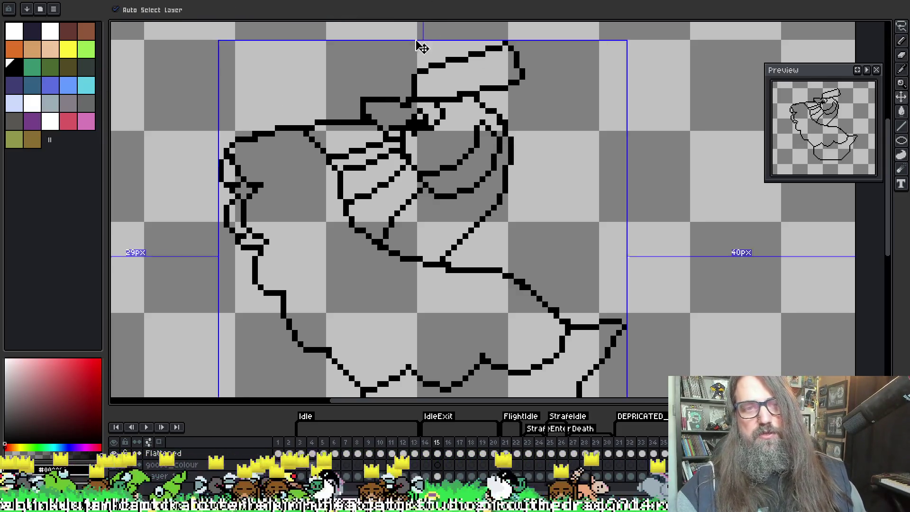
key("F3")
key("alt")
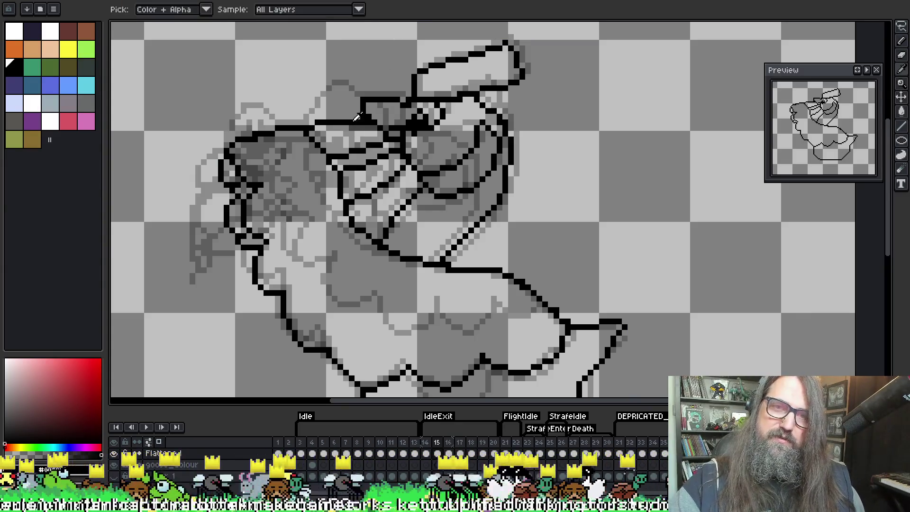
key("e")
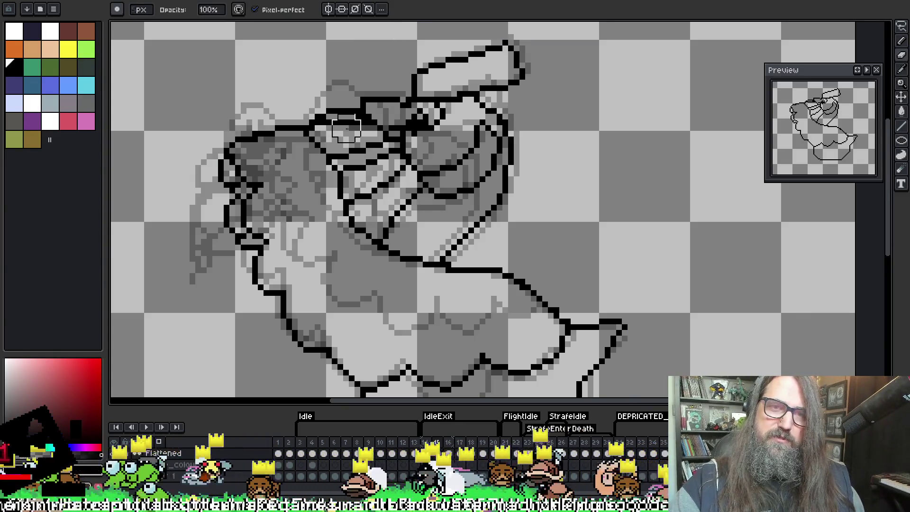
mouse_move(341, 125)
left_mouse_down()
mouse_move(326, 125)
mouse_move(354, 126)
left_mouse_up()
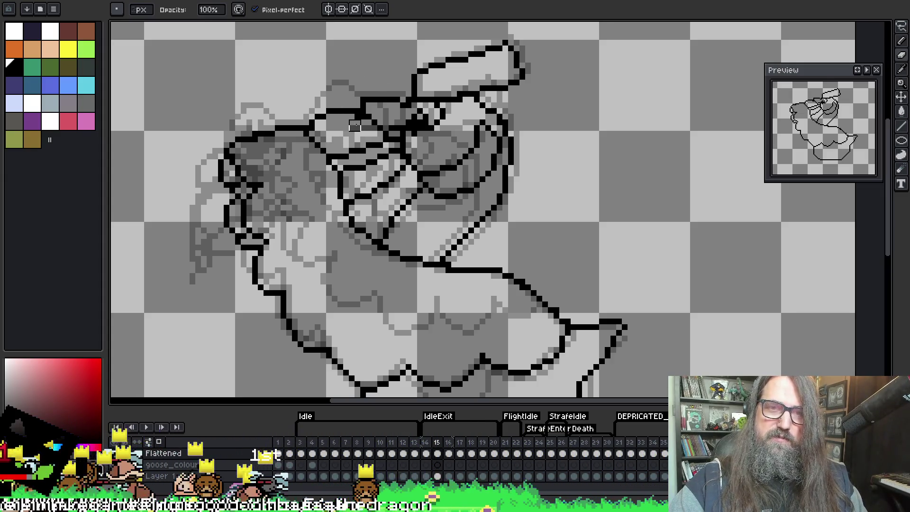
Draw a new diagonal line inside frame 15's head and play the animation to review.
key("i")
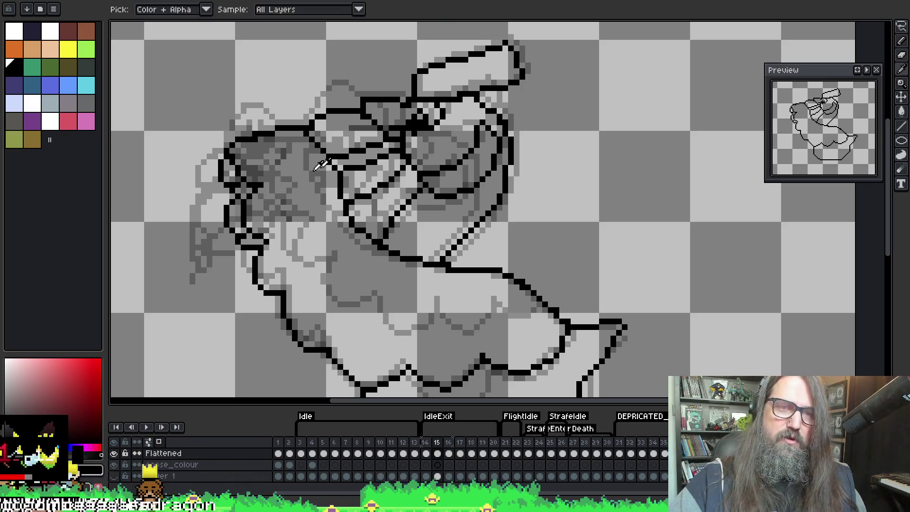
key("b")
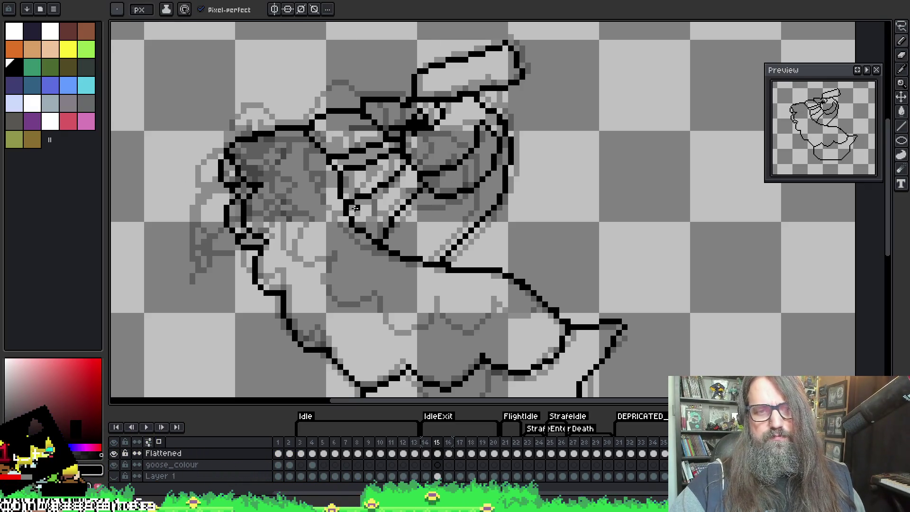
left_click_drag(364, 205, 405, 171)
key("e")
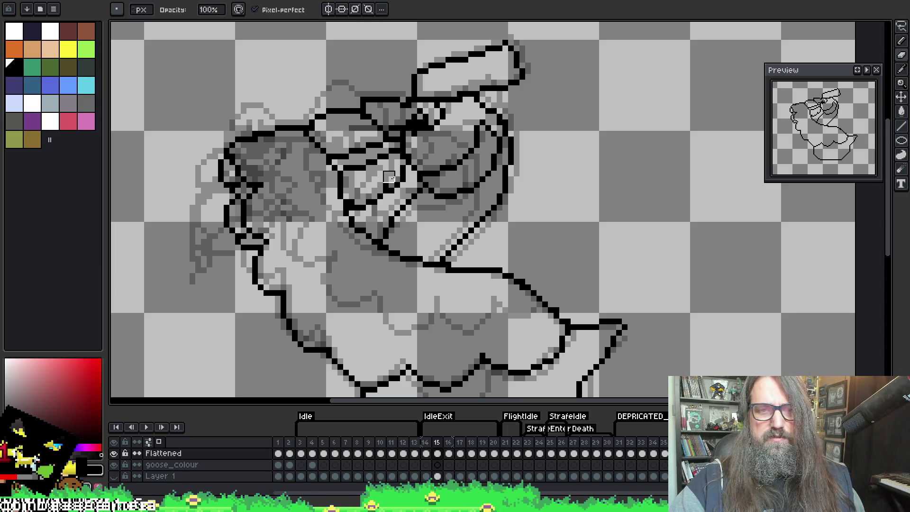
key("i")
key("e")
key("Left")
key("Right")
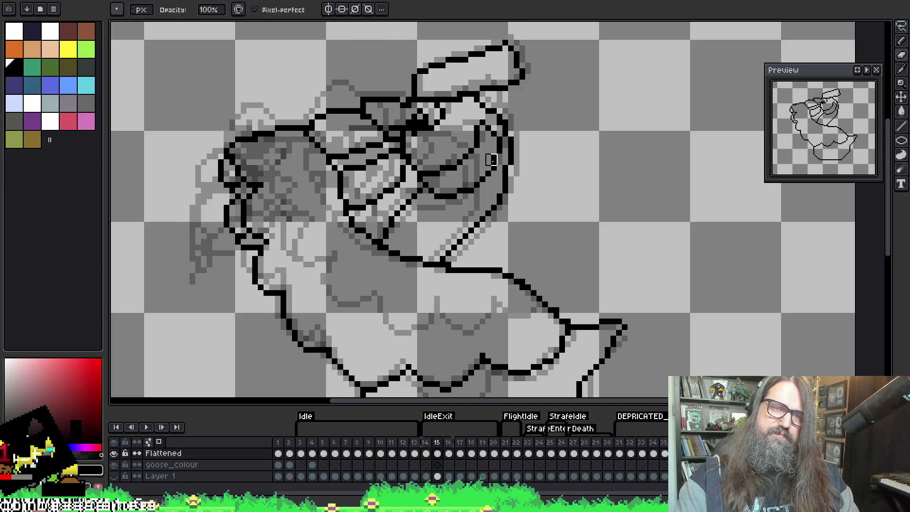
key("Return")
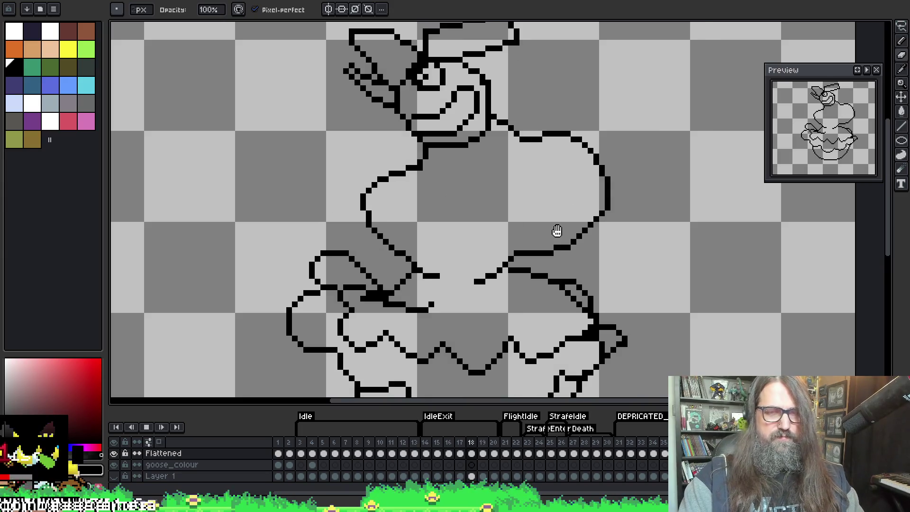
Recentre the goose, stop playback on frame 14 and step forward to frame 17.
scroll(579, 233, "down", 1)
scroll(540, 278, "down", 1)
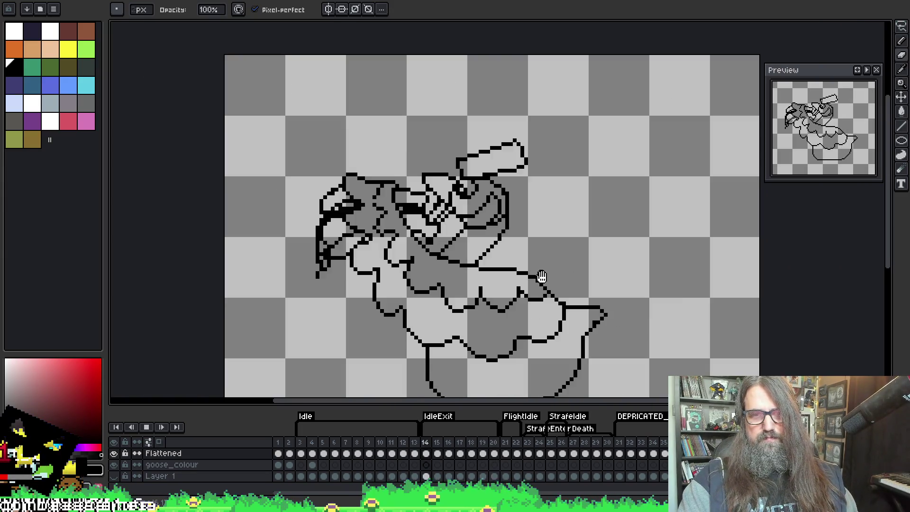
left_click_drag(579, 321, 509, 248)
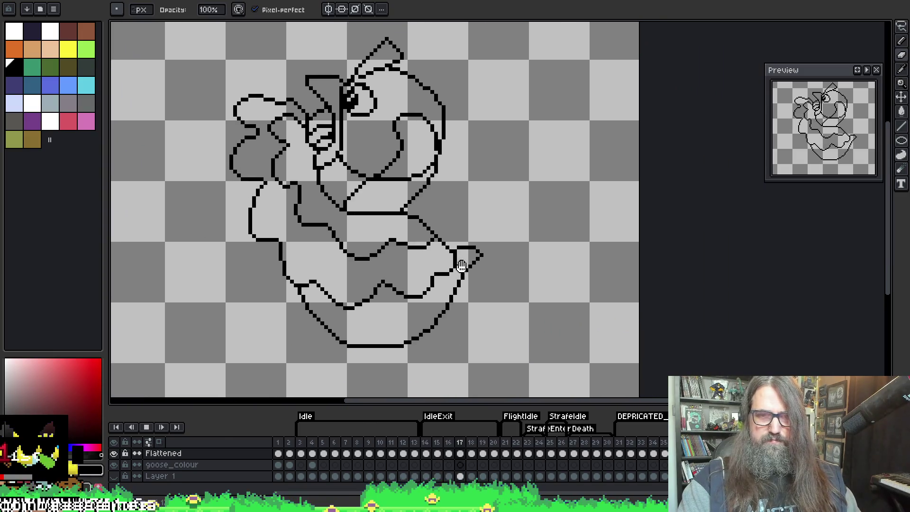
key("Return")
key("Right")
key("Right")
key("Right")
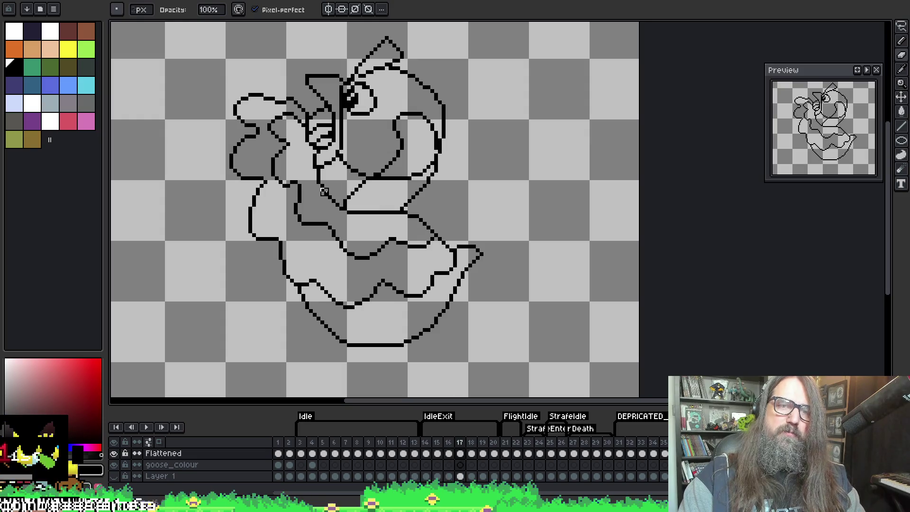
Select the cels of frames 14 to 20 and scrub back to frame 20.
mouse_move(430, 473)
left_mouse_down()
mouse_move(448, 448)
mouse_move(494, 448)
left_mouse_up()
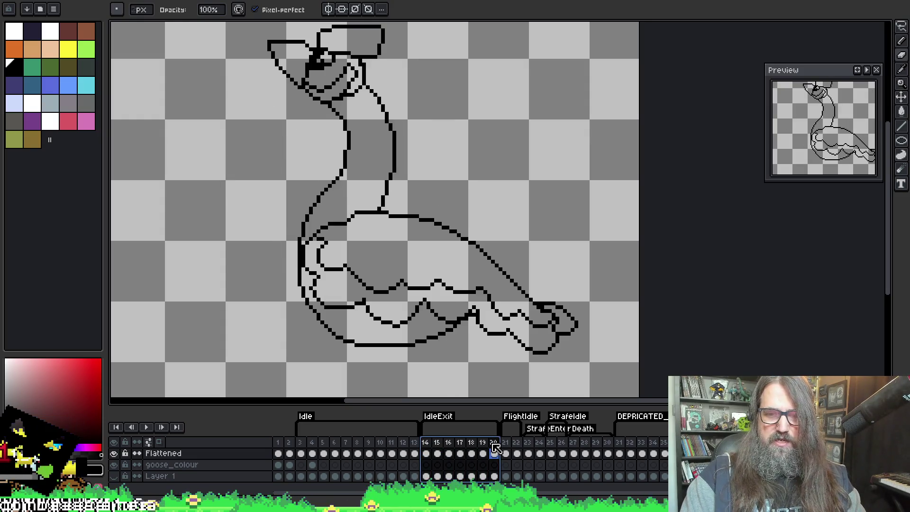
right_click(495, 448)
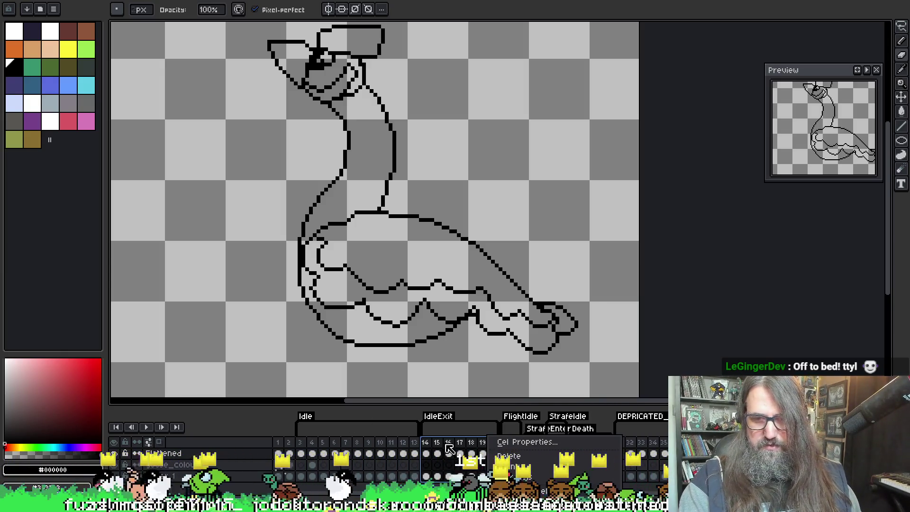
left_click_drag(432, 449, 496, 449)
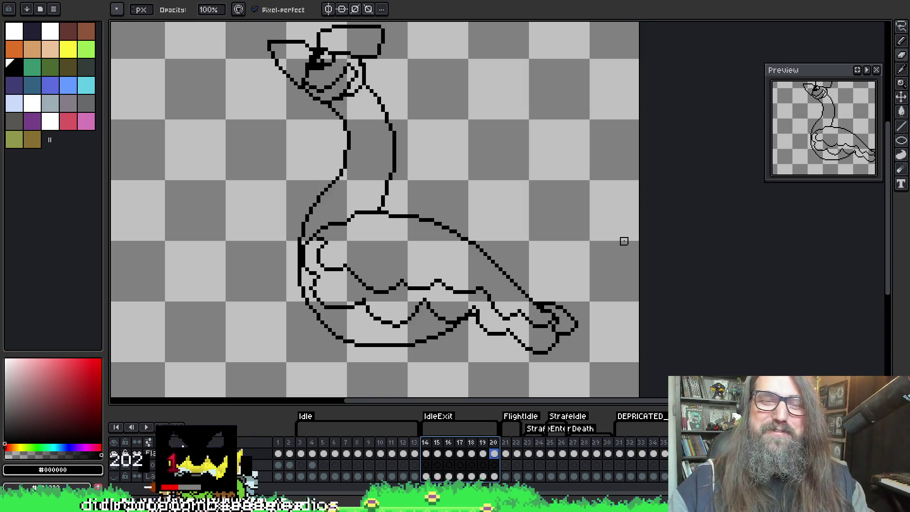
Save the goose animation file and reselect frames 14 to 20 in the timeline.
left_click_drag(575, 126, 595, 116)
key("ctrl+s")
key("b")
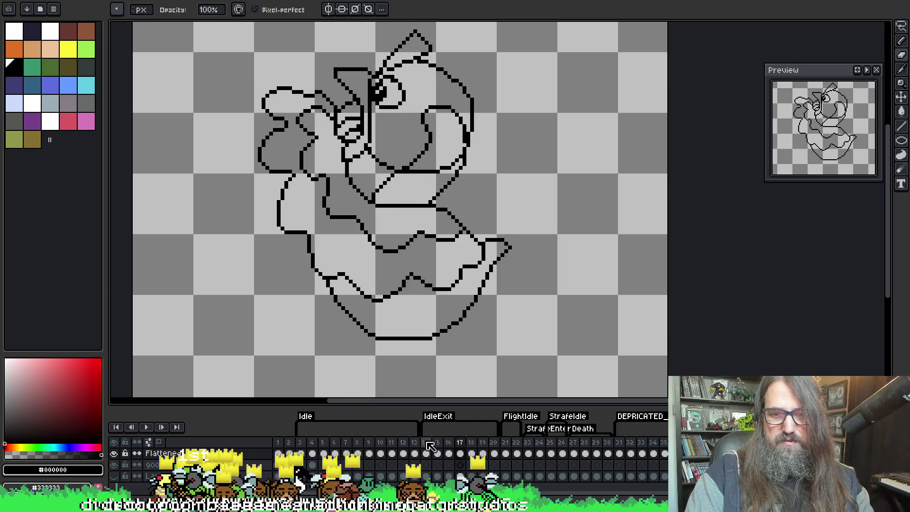
left_click_drag(430, 445, 493, 444)
Set frames 14–20 to a duration of 150 ms each.
right_click(495, 441)
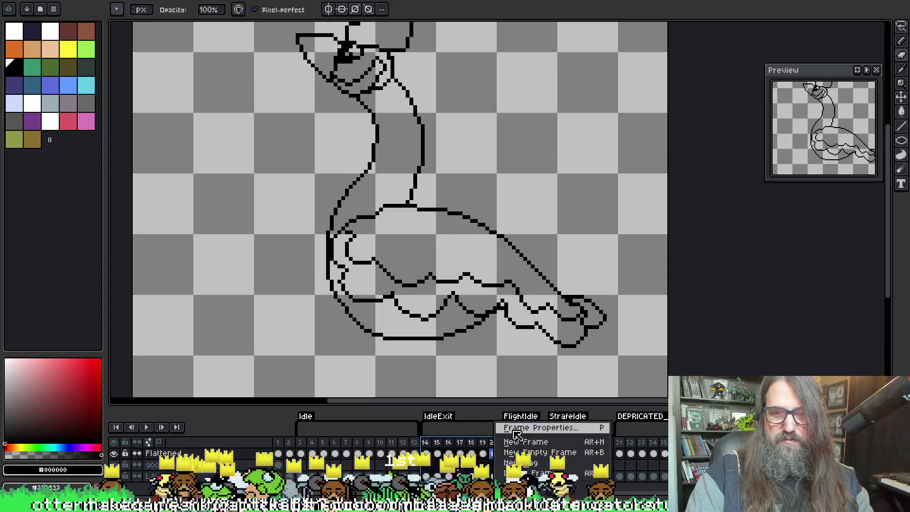
left_click(516, 429)
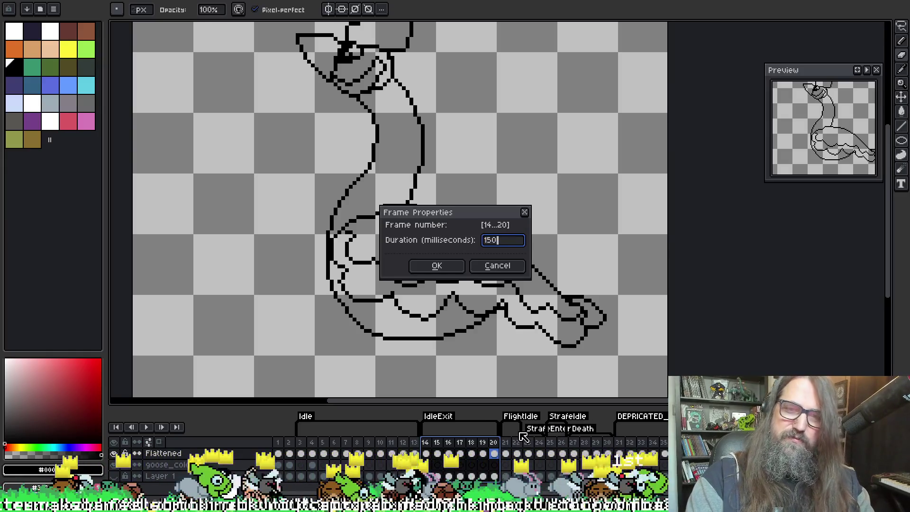
key("Return")
key("Return")
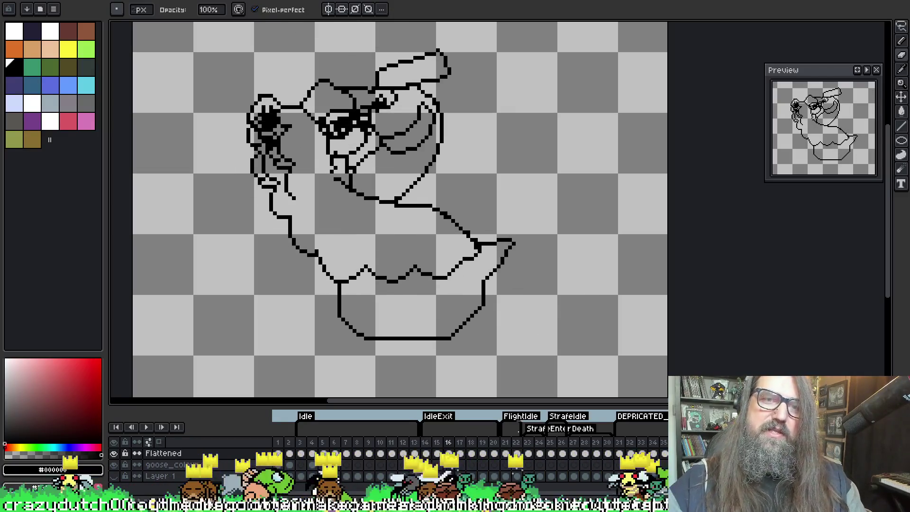
Stop playback, go to frame 16 and duplicate it as a new frame 17.
left_click(448, 443)
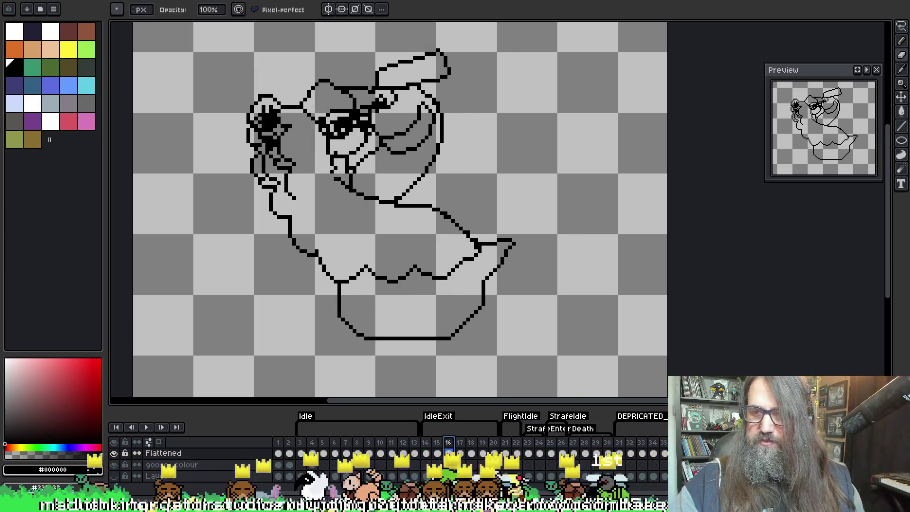
key("Left")
key("Left")
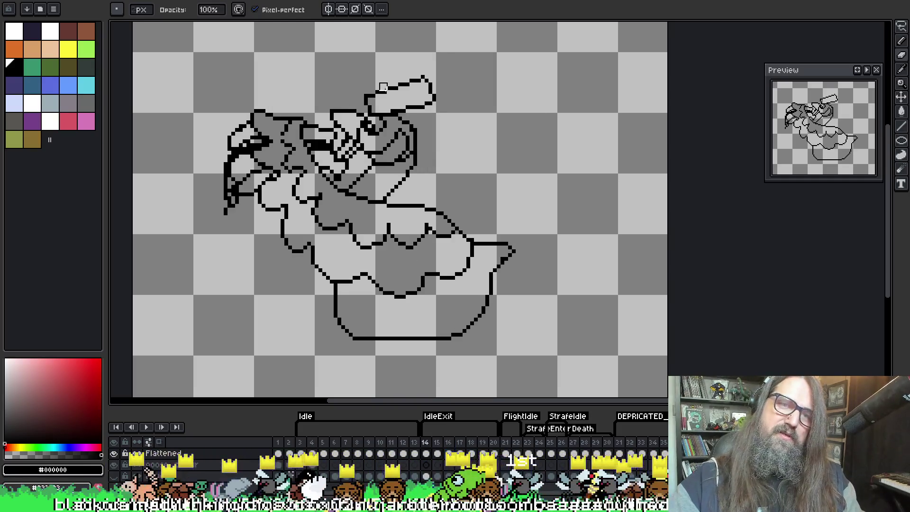
key("Right")
key("Left")
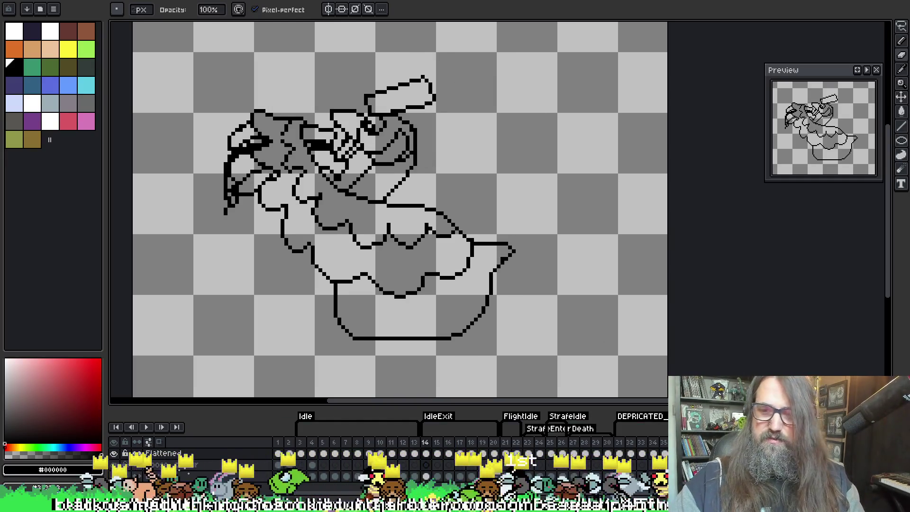
key("Right")
key("Right")
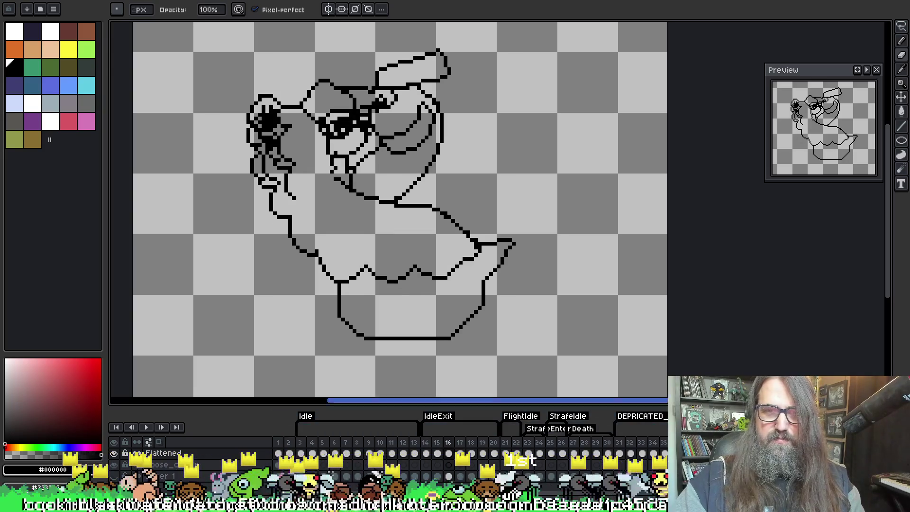
key("Right")
key("Left")
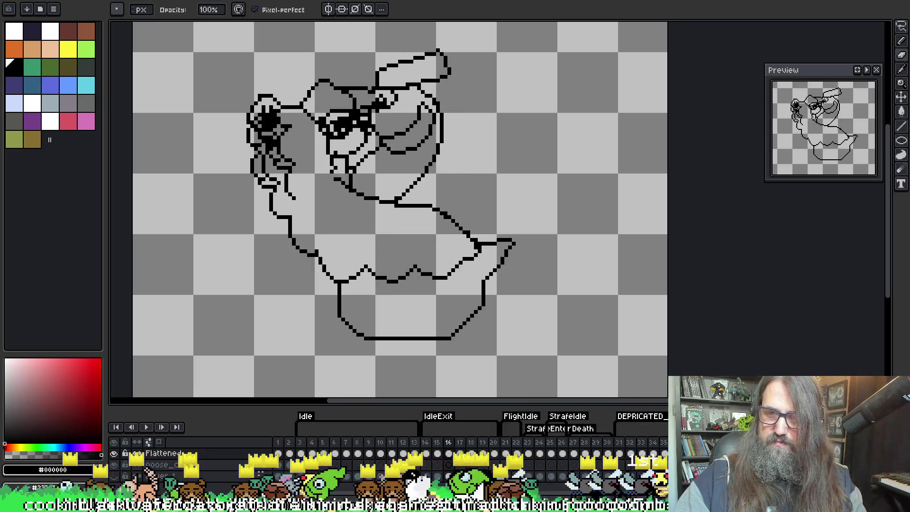
key("alt+n")
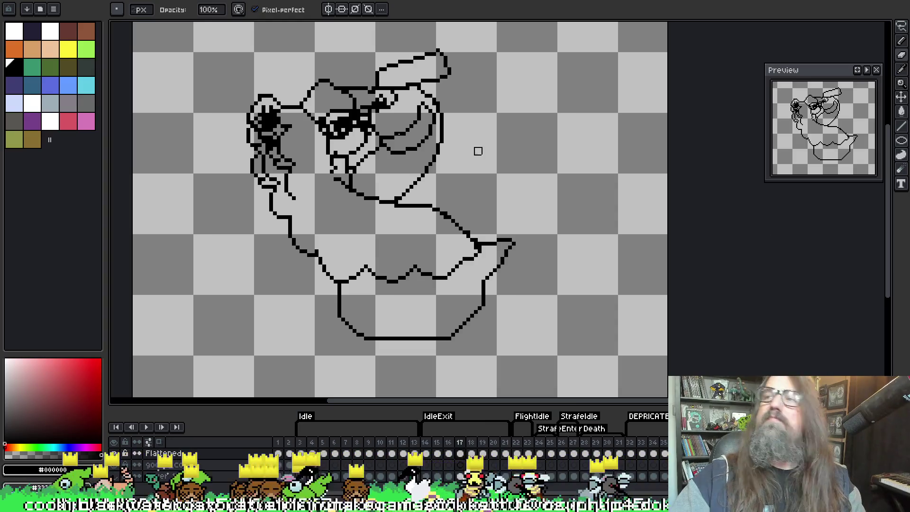
scroll(375, 254, "up", 4)
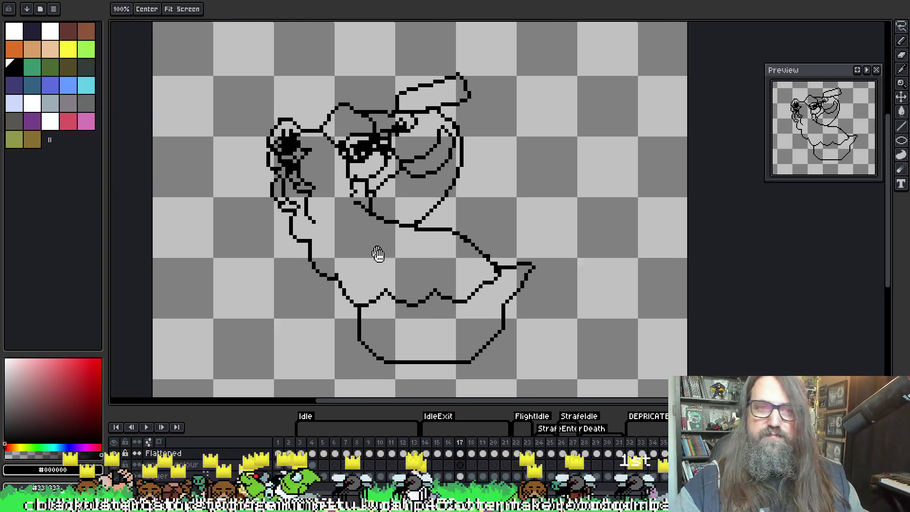
Erase stray pixels along the chin and lower face outline on frame 17.
scroll(361, 132, "down", 1)
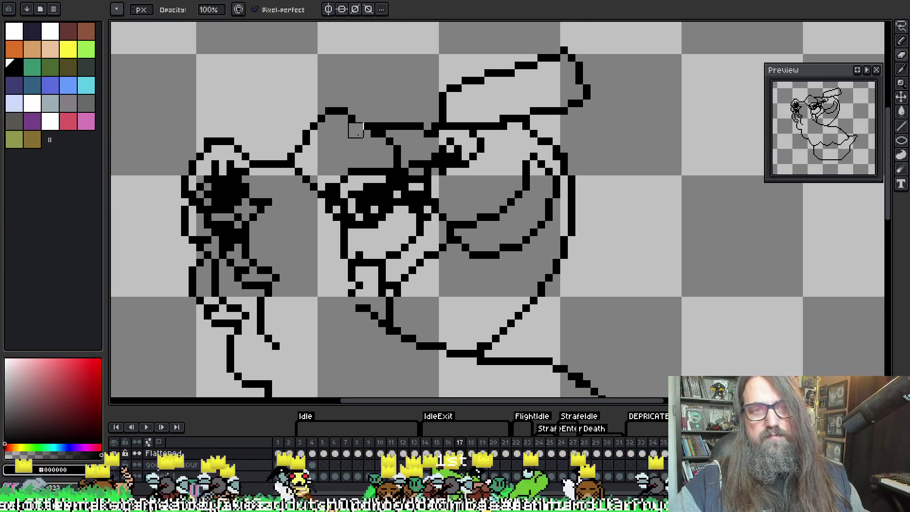
left_click(352, 119)
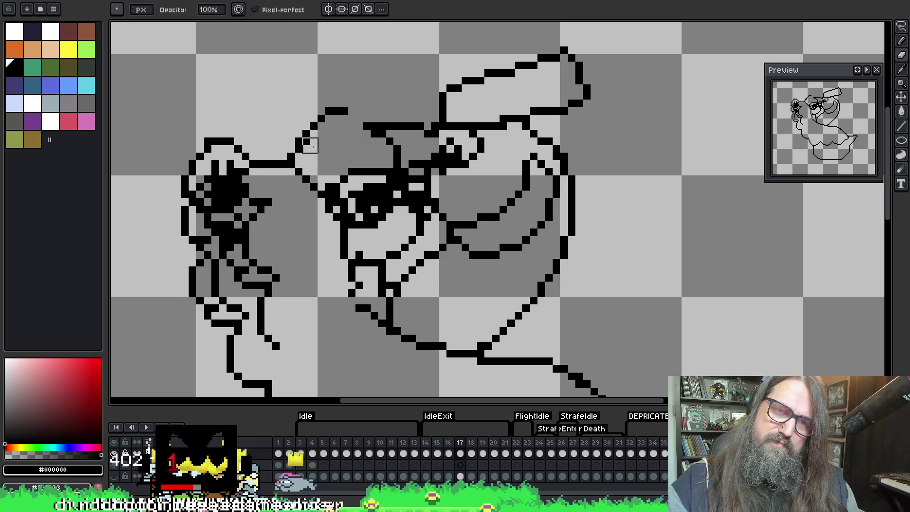
key("b")
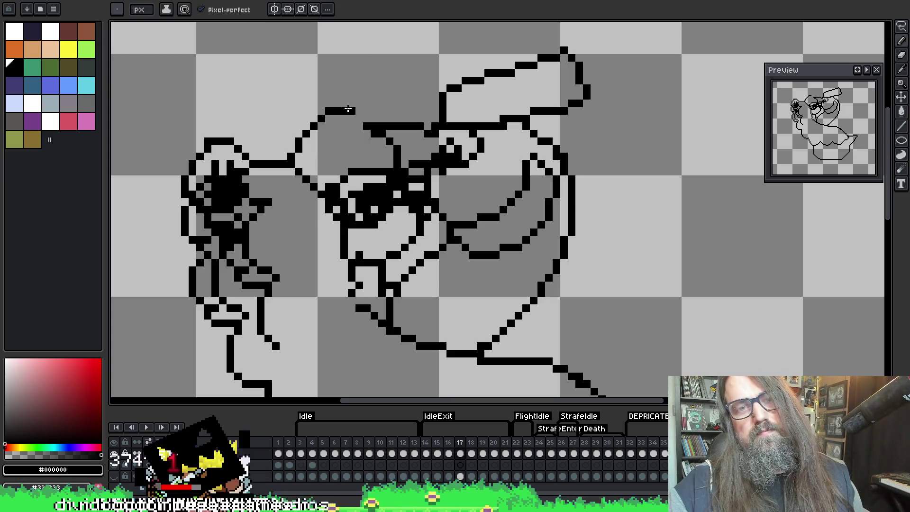
key("e")
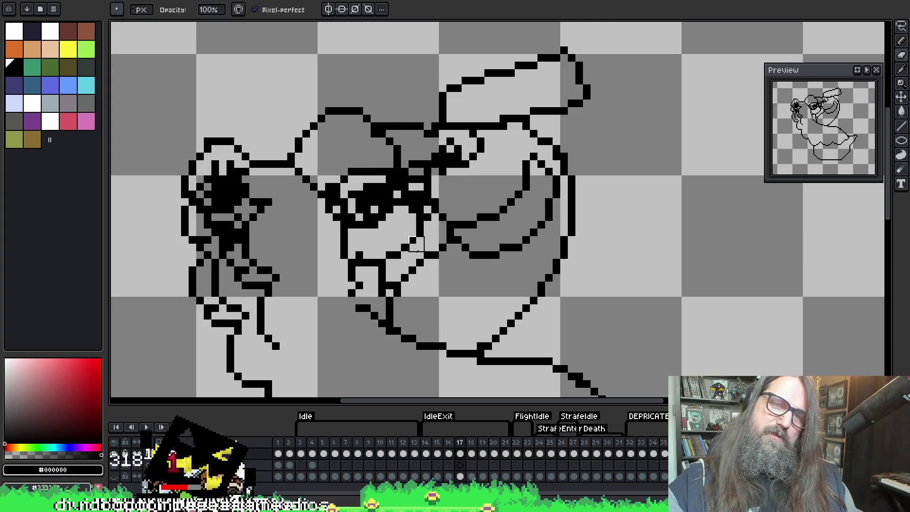
left_click(361, 255)
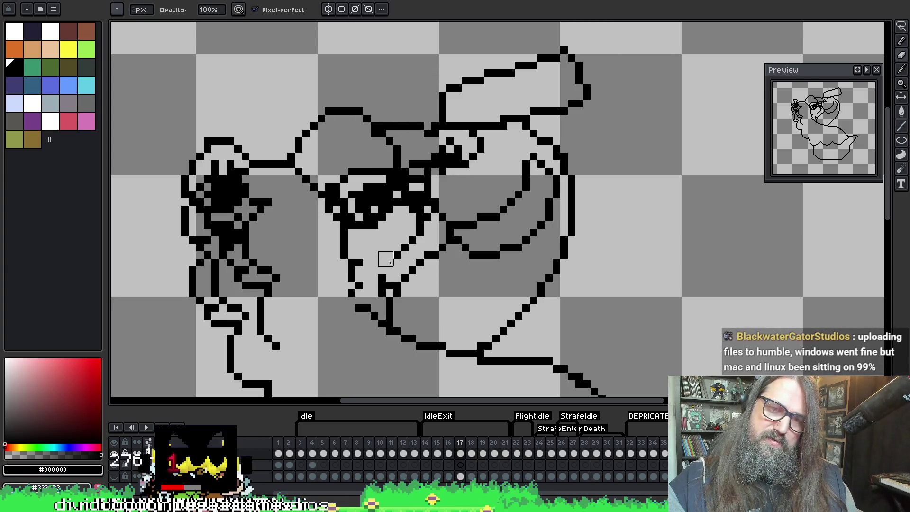
key("b")
left_click_drag(412, 216, 429, 192)
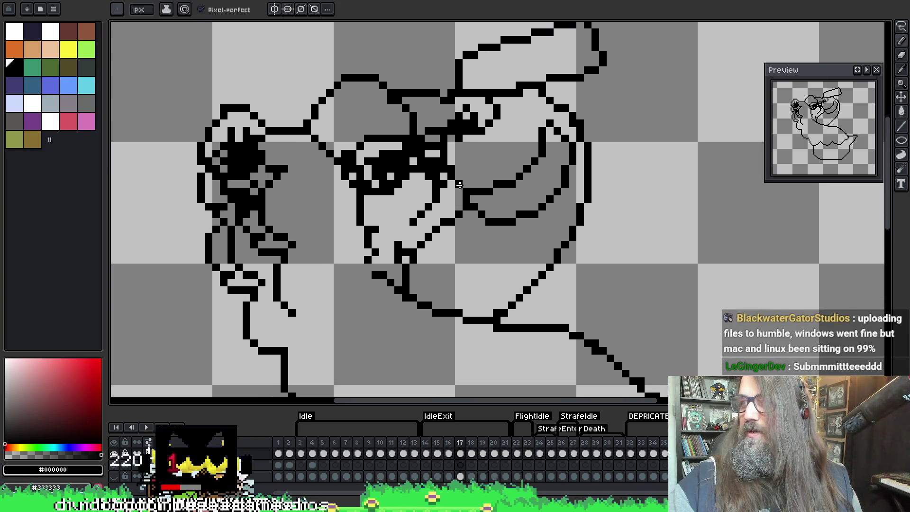
Sample the black line colour and erase the diagonal and top head outline segments.
key("i")
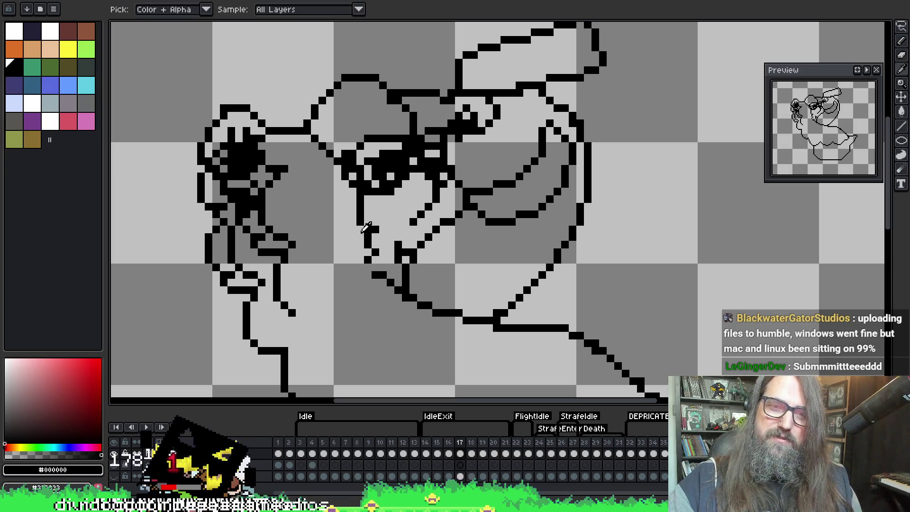
key("b")
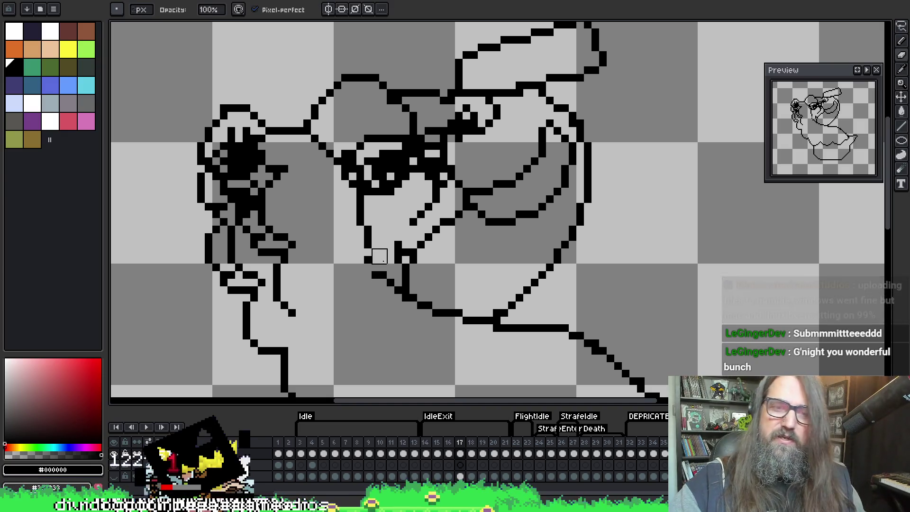
key("alt")
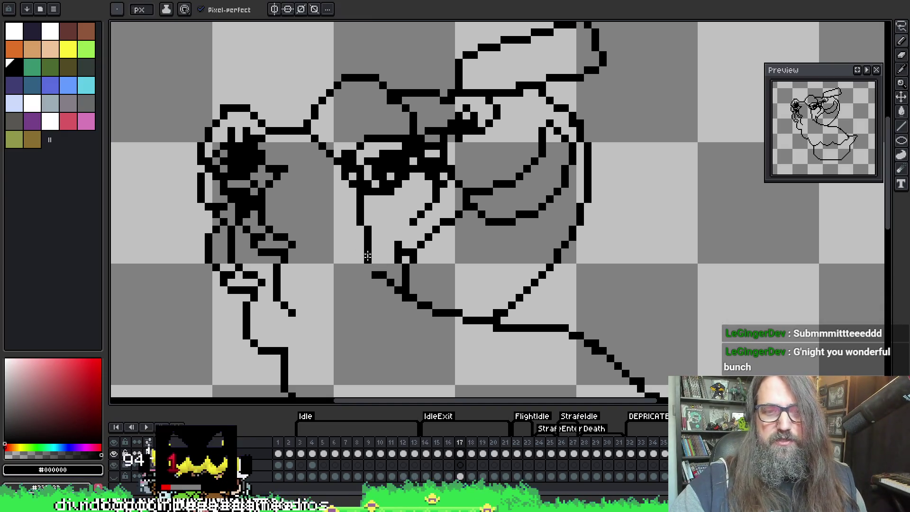
key("alt")
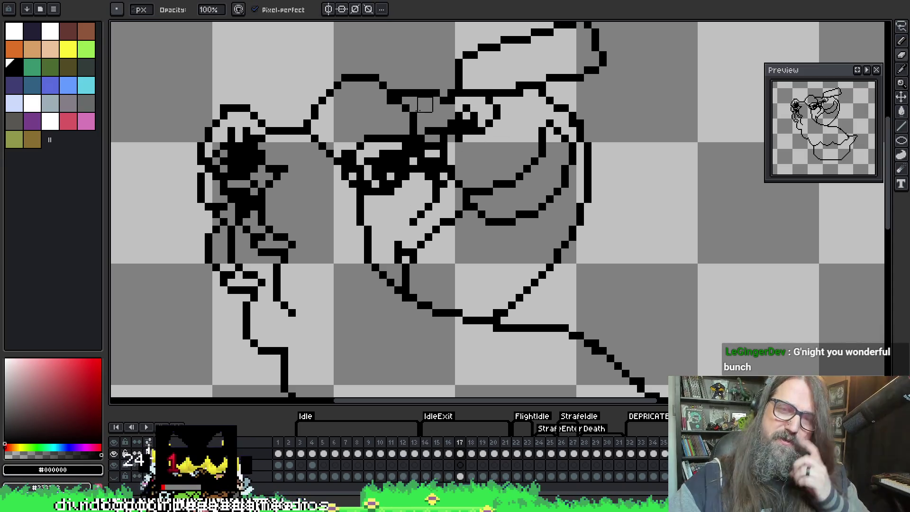
key("alt")
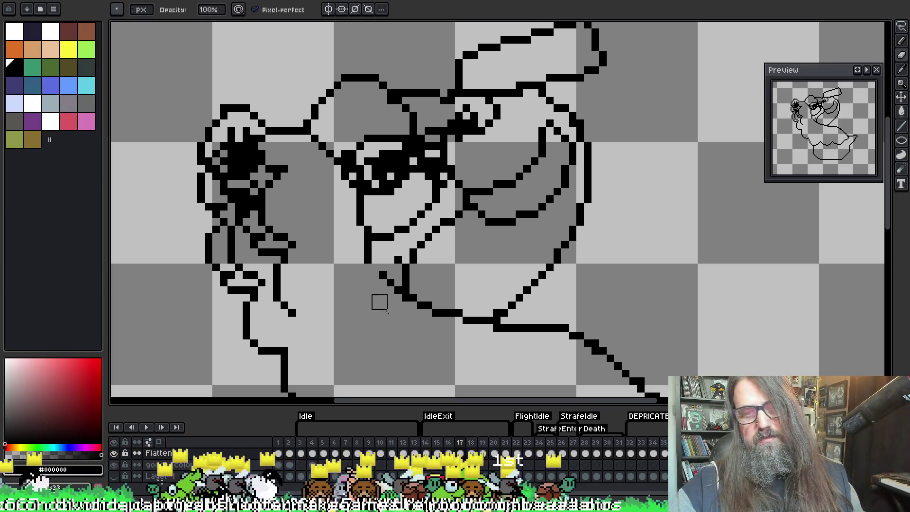
key("l")
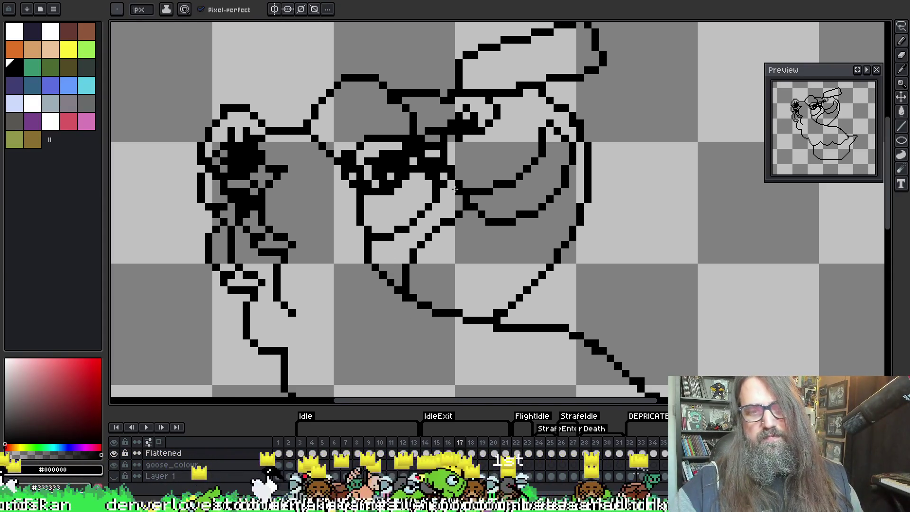
left_click_drag(437, 50, 455, 78)
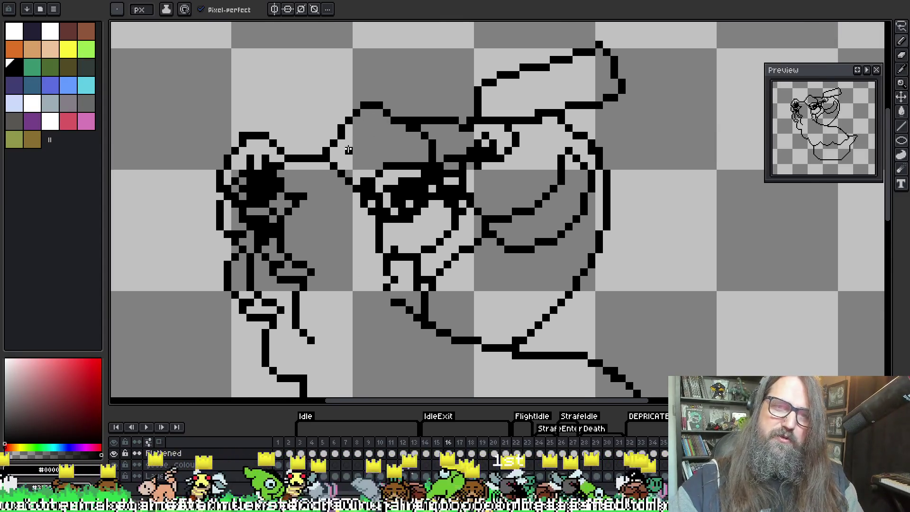
key("ctrl+z")
key("e")
left_click_drag(344, 135, 382, 109)
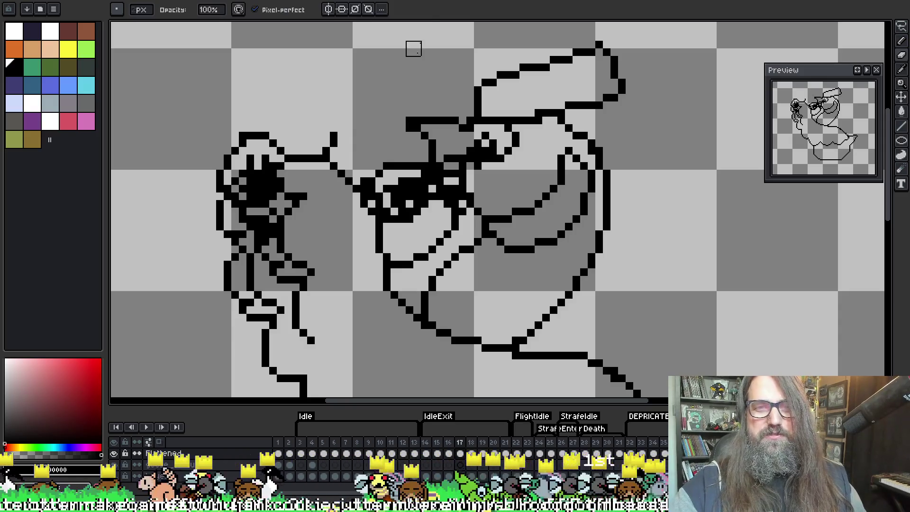
Turn on onion skin and redraw the top-left outline of the head with the Pencil.
key("F3")
key("b")
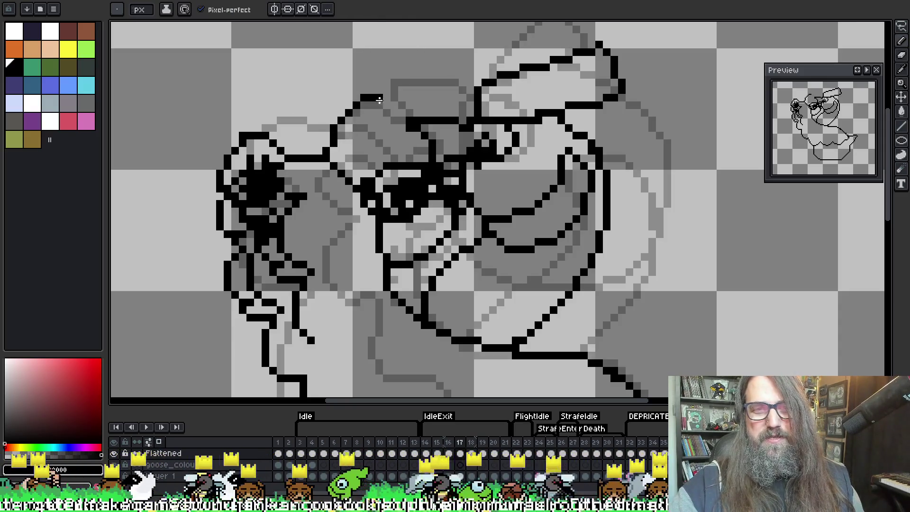
left_click_drag(406, 122, 432, 128)
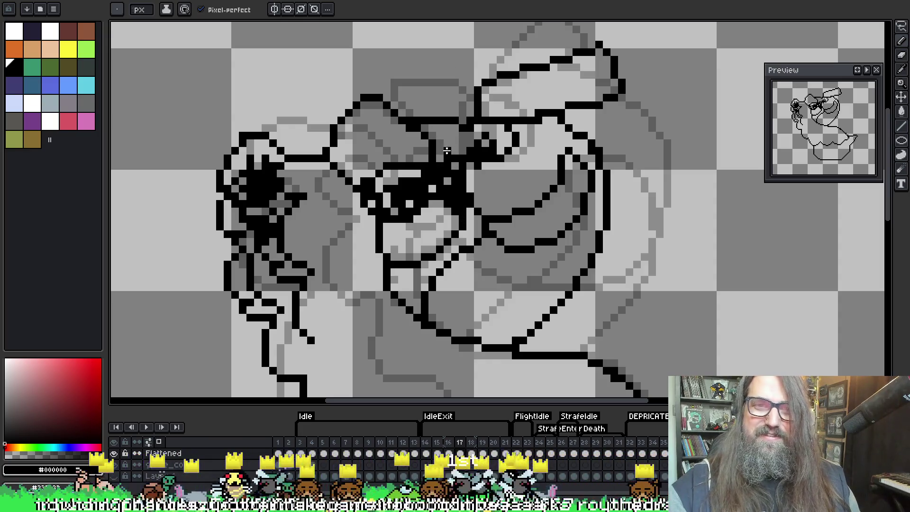
key("e")
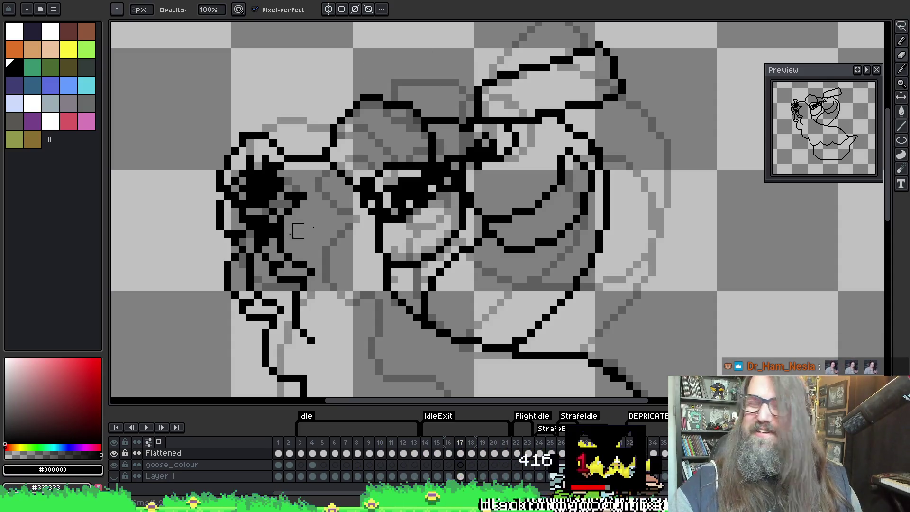
Start a freehand lasso selection around the left side of the goose's head.
key("space")
left_click_drag(312, 176, 367, 159)
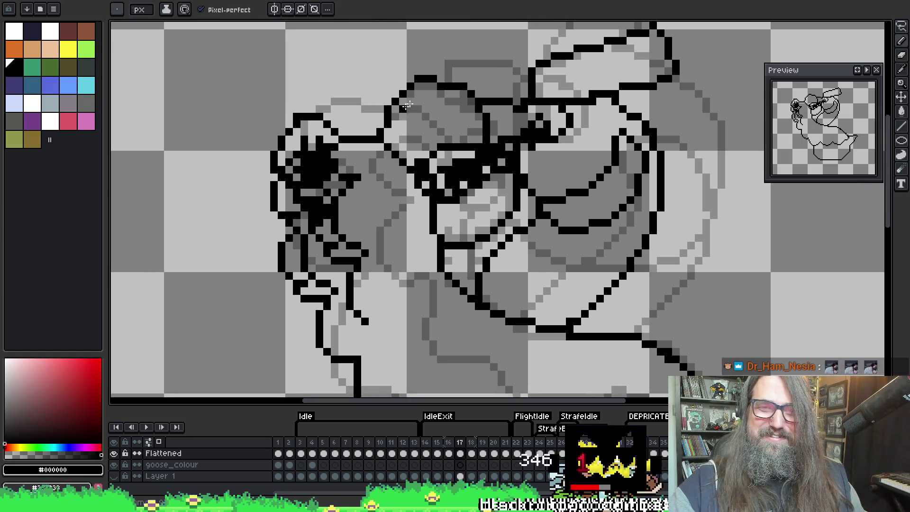
key("m")
scroll(403, 76, "down", 1)
scroll(405, 84, "down", 2)
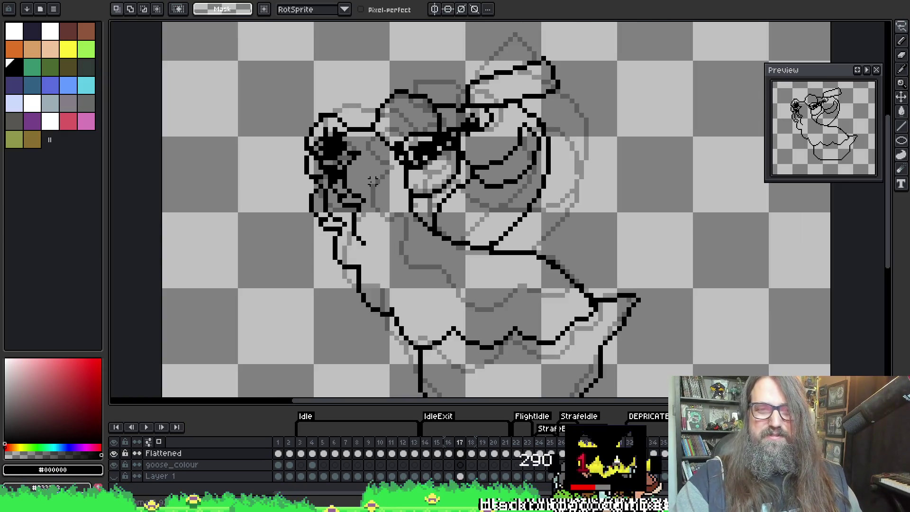
mouse_move(334, 92)
left_mouse_down()
mouse_move(248, 90)
mouse_move(283, 190)
mouse_move(301, 209)
left_mouse_up()
left_click(356, 111)
mouse_move(356, 111)
left_mouse_down()
mouse_move(297, 76)
mouse_move(258, 195)
mouse_move(299, 290)
left_mouse_up()
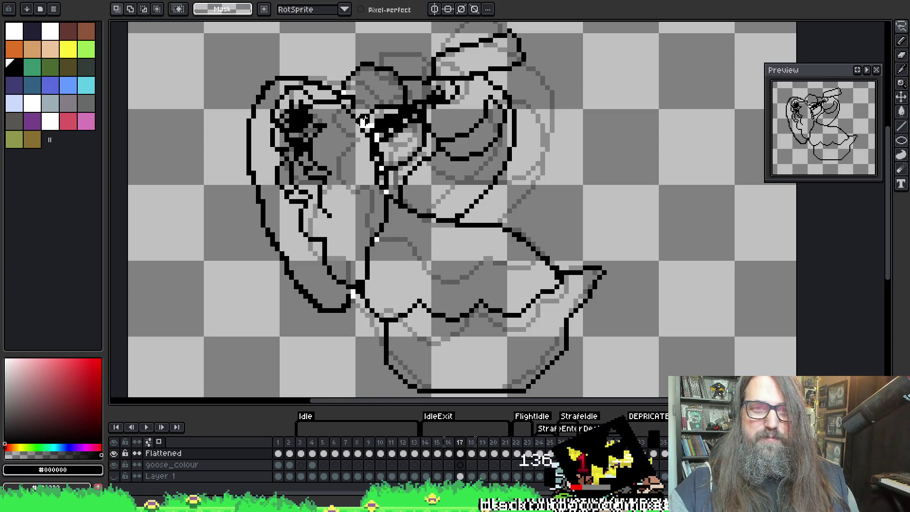
Shift the lassoed left part of the head up and right, then flip frames to compare.
left_click_drag(358, 105, 356, 111)
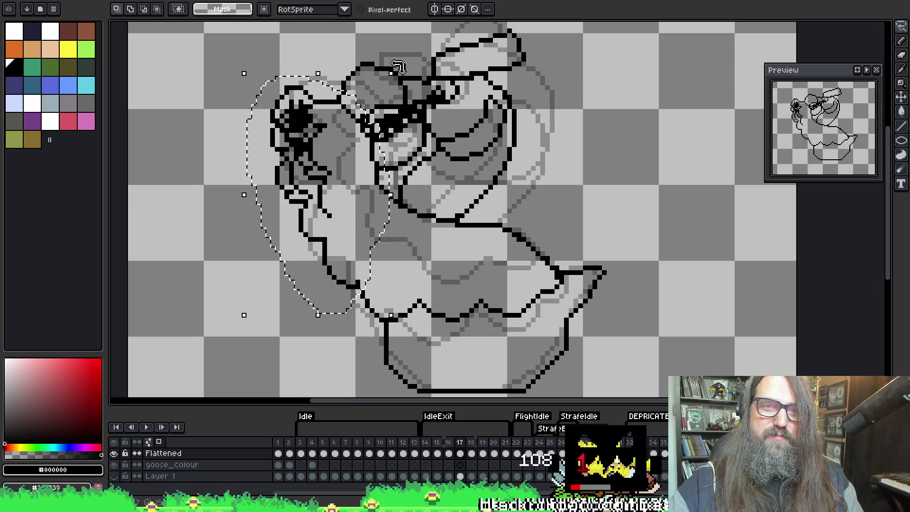
left_click_drag(397, 67, 406, 63)
key("Return")
key("Return")
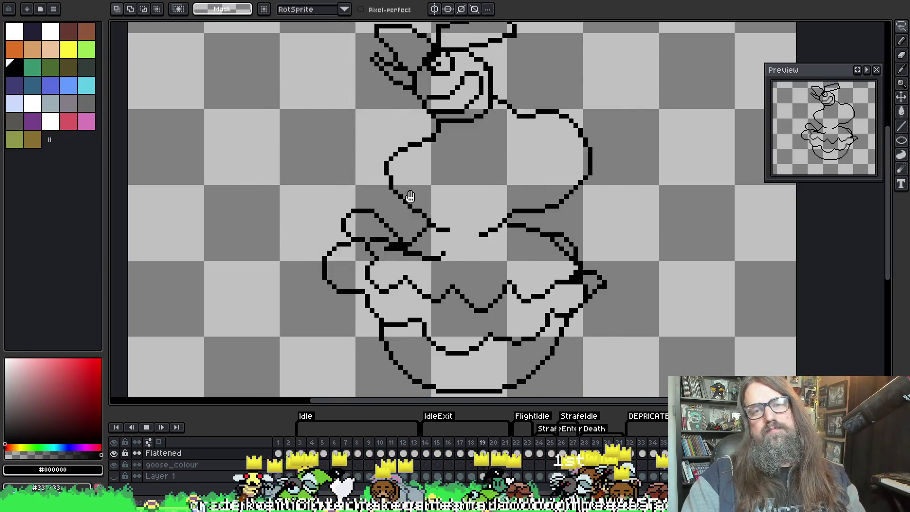
key("Return")
key("Return")
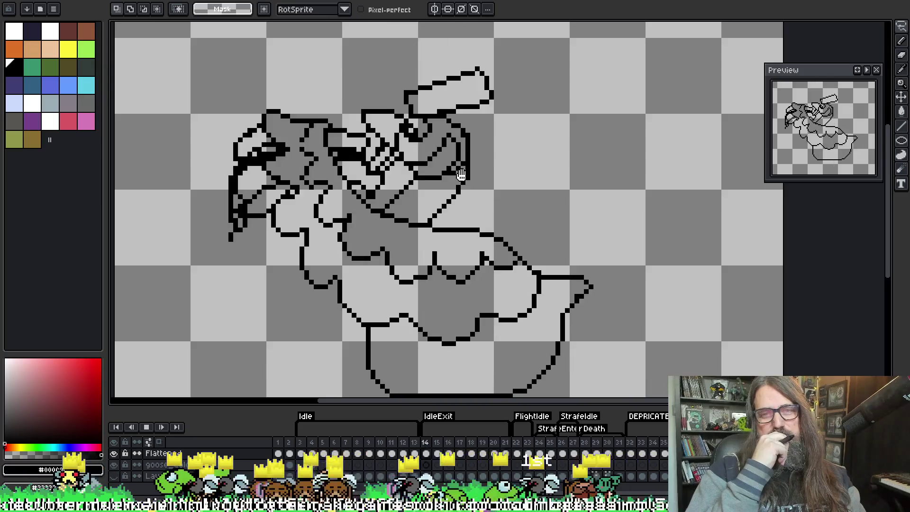
key("Return")
key("Left")
key("Right")
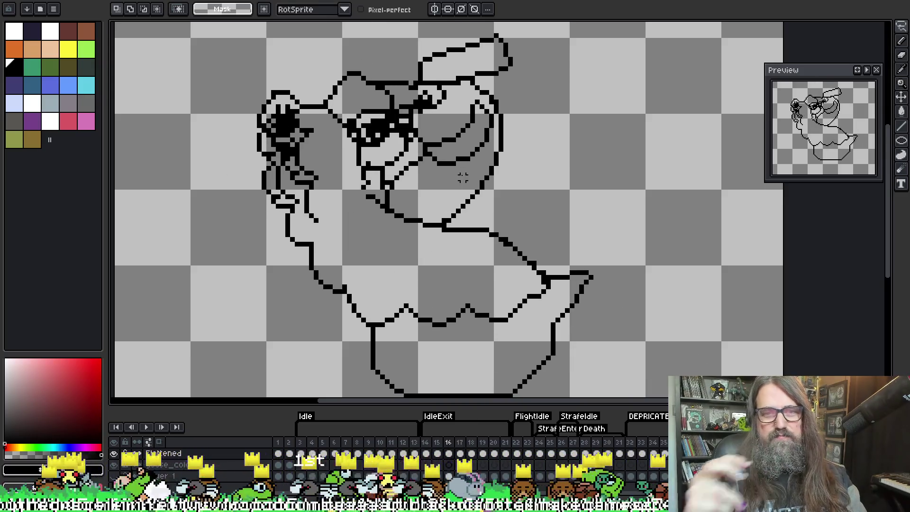
key("Left")
key("Right")
key("Right")
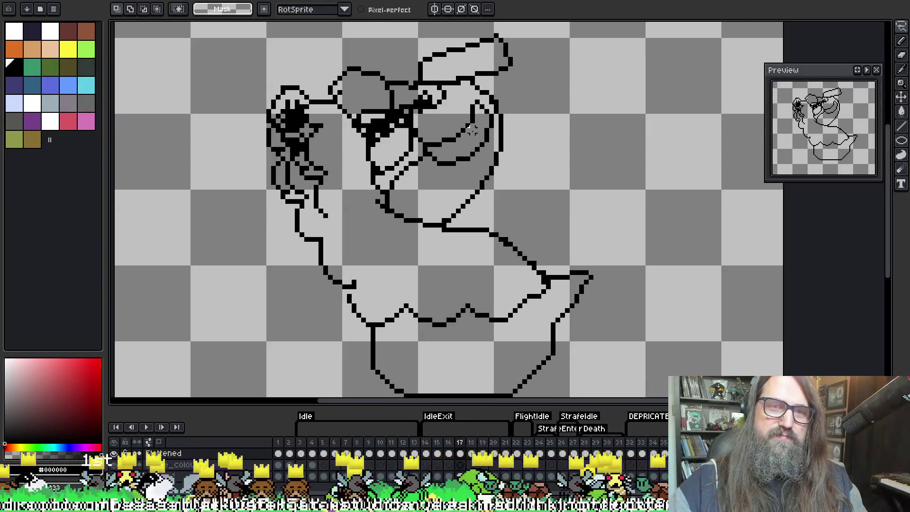
Erase the zigzag line above the cup and show the onion skin again.
left_click_drag(420, 202, 427, 149)
key("e")
mouse_move(354, 256)
left_mouse_down()
mouse_move(448, 269)
mouse_move(540, 239)
left_mouse_up()
key("F3")
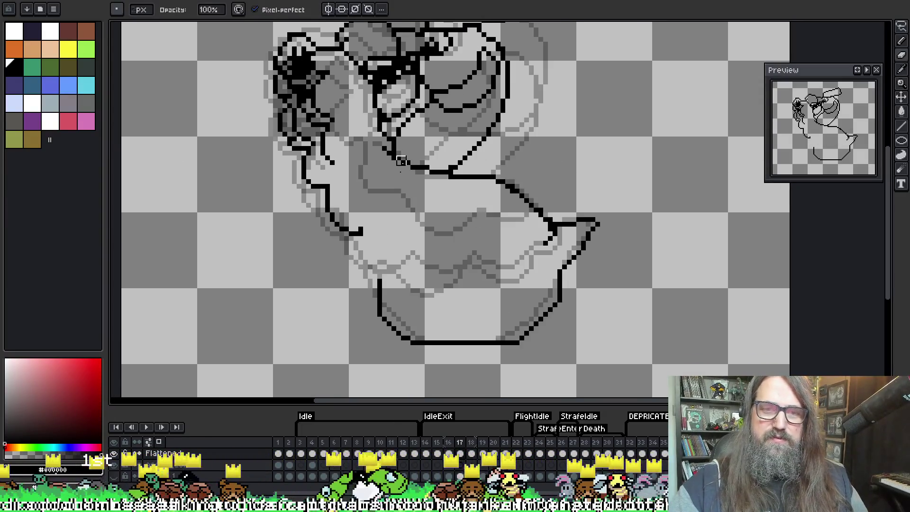
Pick black from the line art and redraw the zigzag line at the cup's left edge.
key("i")
left_click(362, 225, "alt")
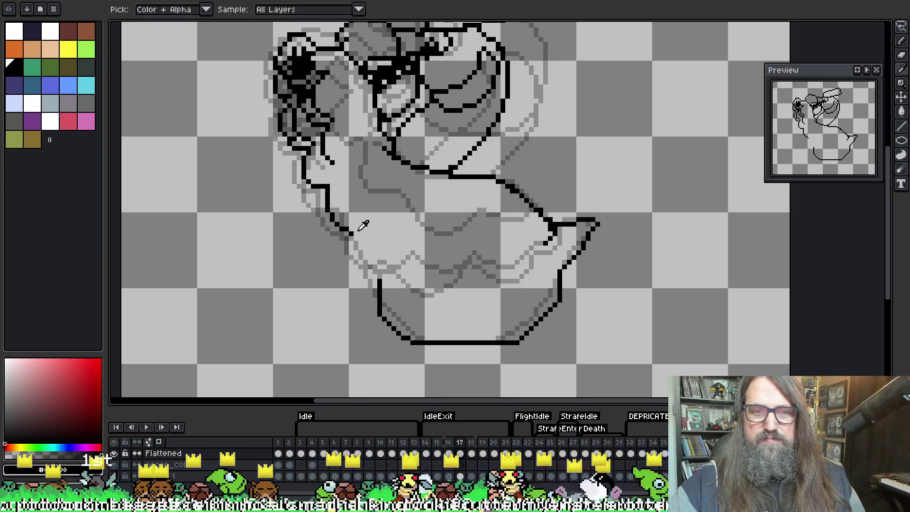
key("i")
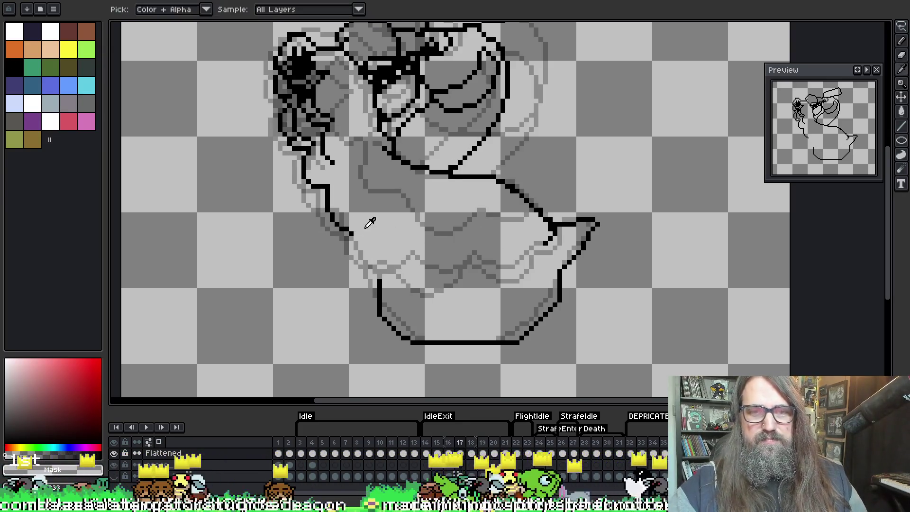
left_click(351, 236)
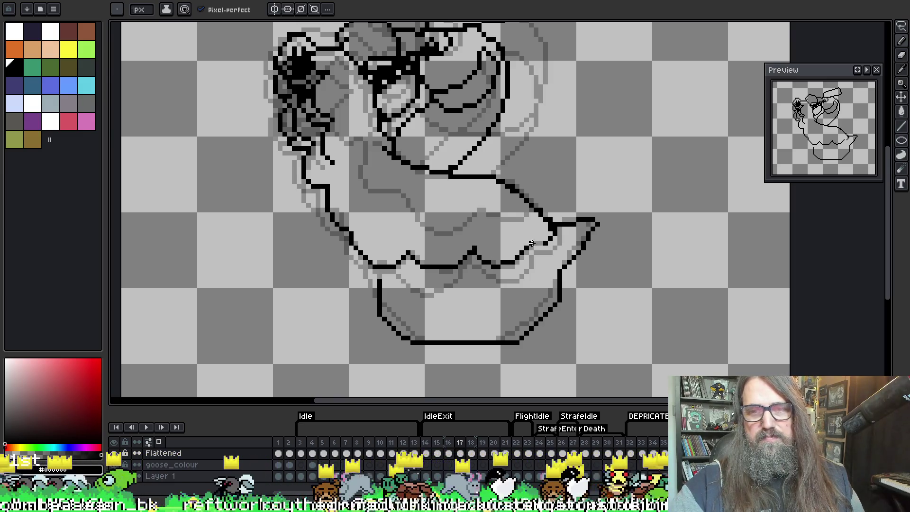
mouse_move(591, 105)
left_mouse_down()
mouse_move(605, 148)
mouse_move(658, 35)
mouse_move(529, 225)
mouse_move(513, 171)
left_mouse_up()
left_click_drag(357, 268, 363, 285)
left_click(362, 308, "shift")
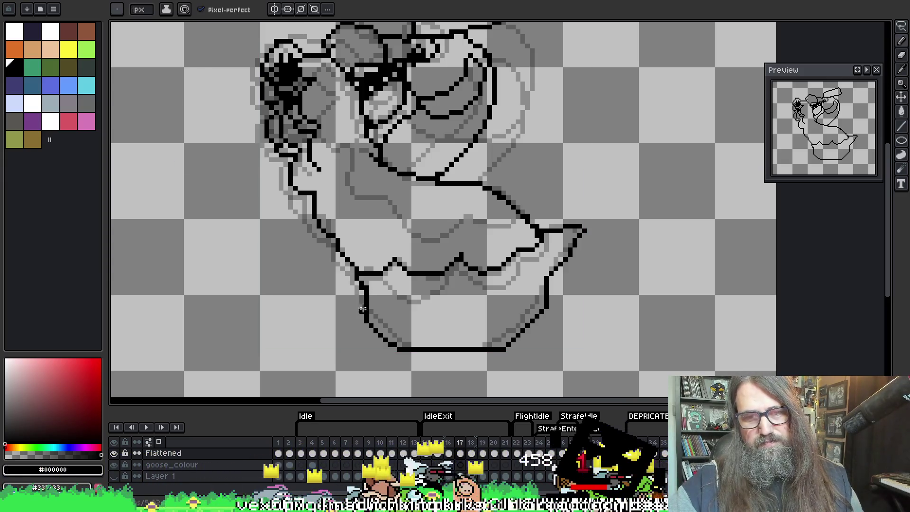
key("e")
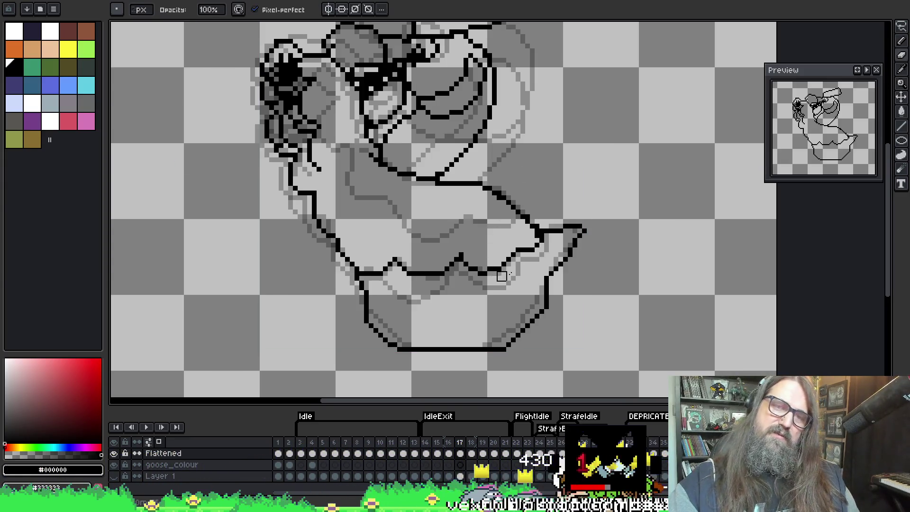
Hide the onion skin and play the animation to check the motion.
left_click_drag(501, 276, 503, 289)
key("F3")
scroll(385, 182, "up", 2)
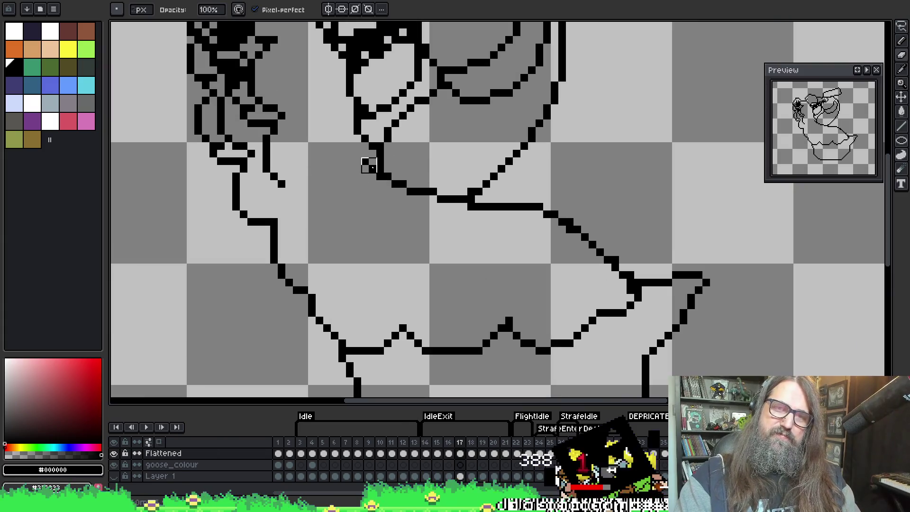
scroll(536, 196, "down", 2)
key("Return")
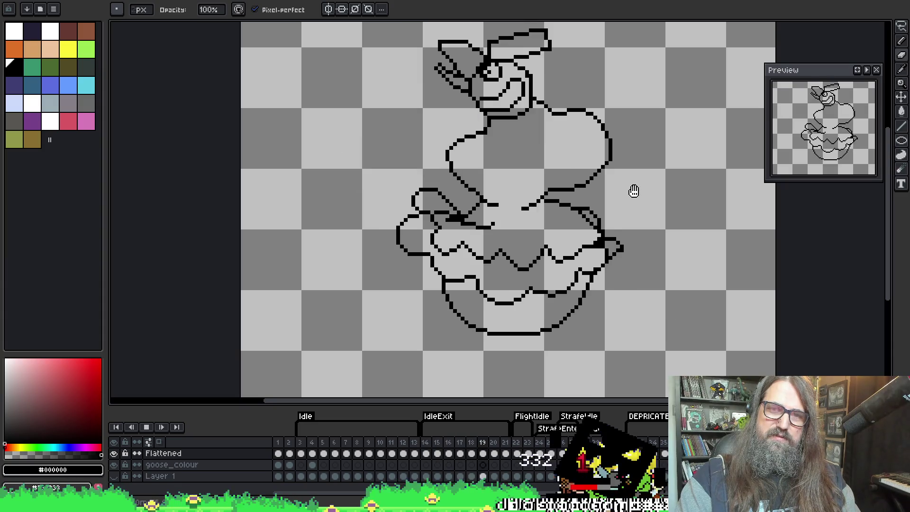
Stop playback and flip between frames 16, 17 and 18 to compare the poses.
mouse_move(573, 187)
left_mouse_down()
mouse_move(504, 220)
mouse_move(374, 227)
mouse_move(405, 190)
left_mouse_up()
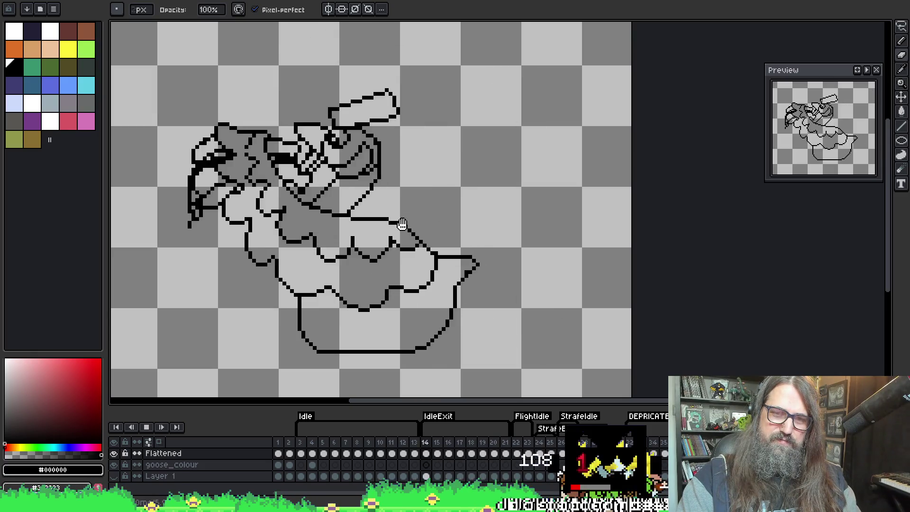
key("Return")
key("Left")
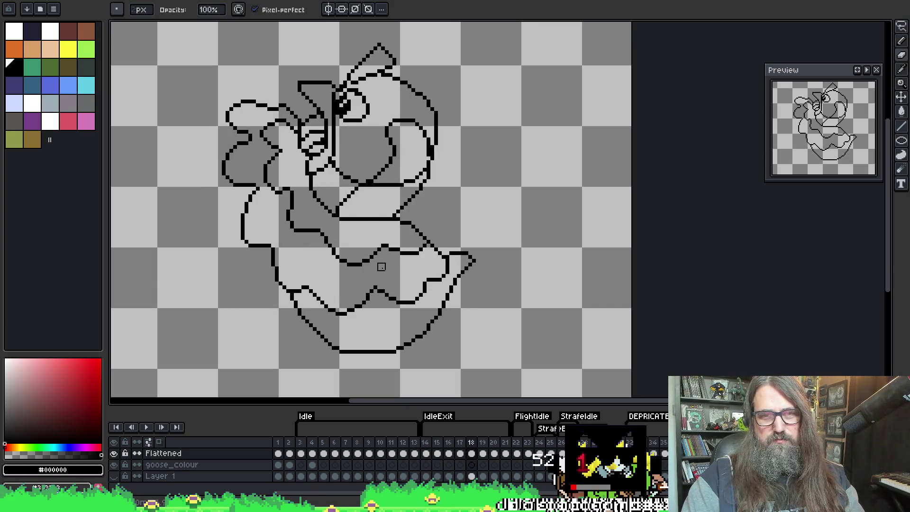
key("Right")
key("Right")
key("Right")
key("Right")
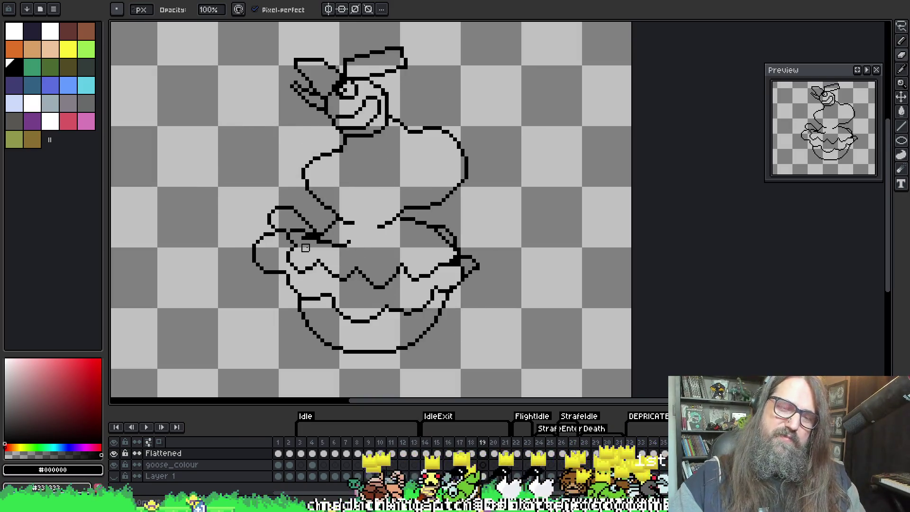
key("Left")
key("Left")
key("Left")
key("Right")
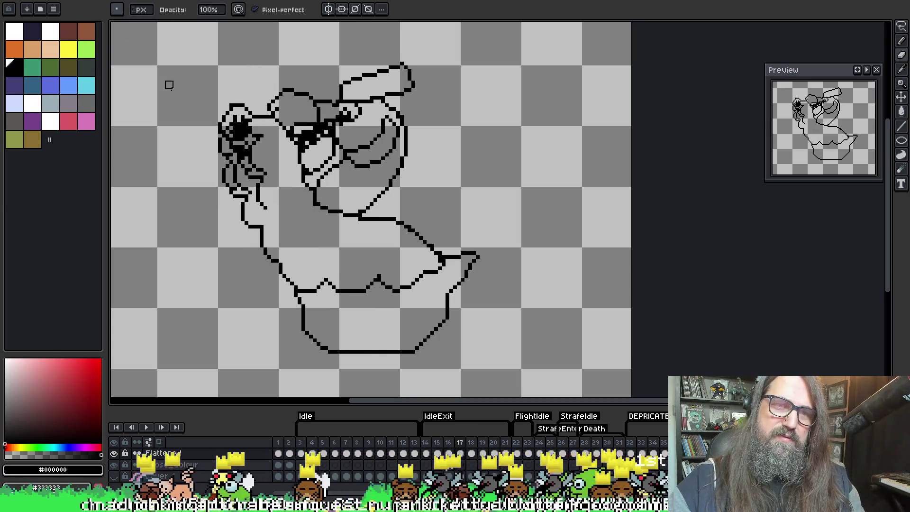
key("Right")
key("Left")
key("Left")
key("Left")
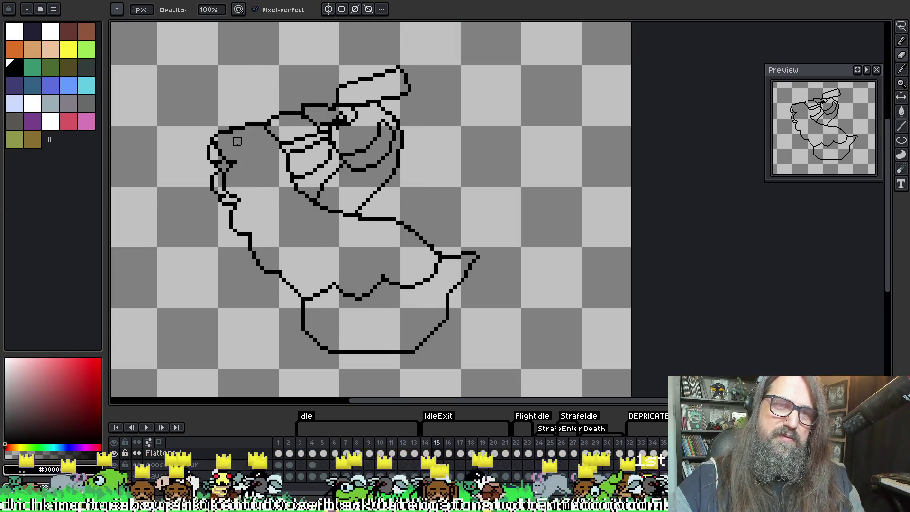
key("Right")
key("Left")
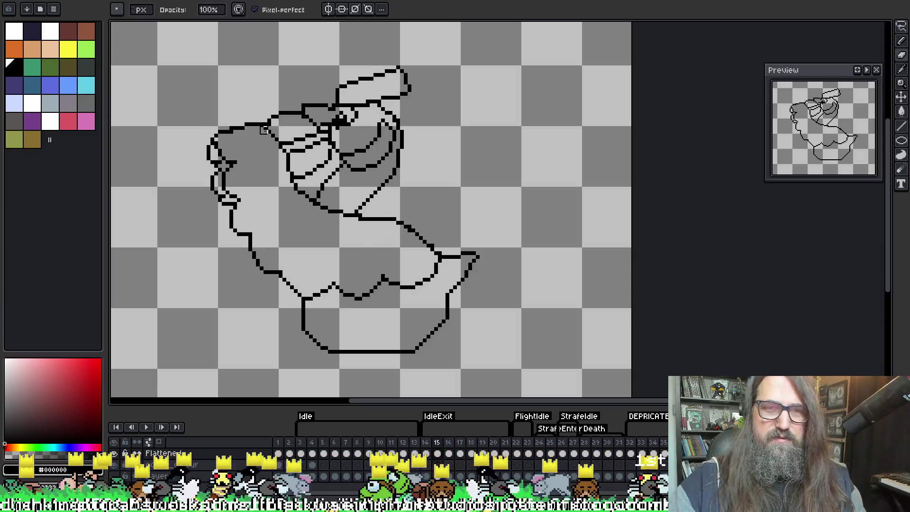
key("Right")
key("Right")
key("Right")
key("Left")
key("Left")
key("Left")
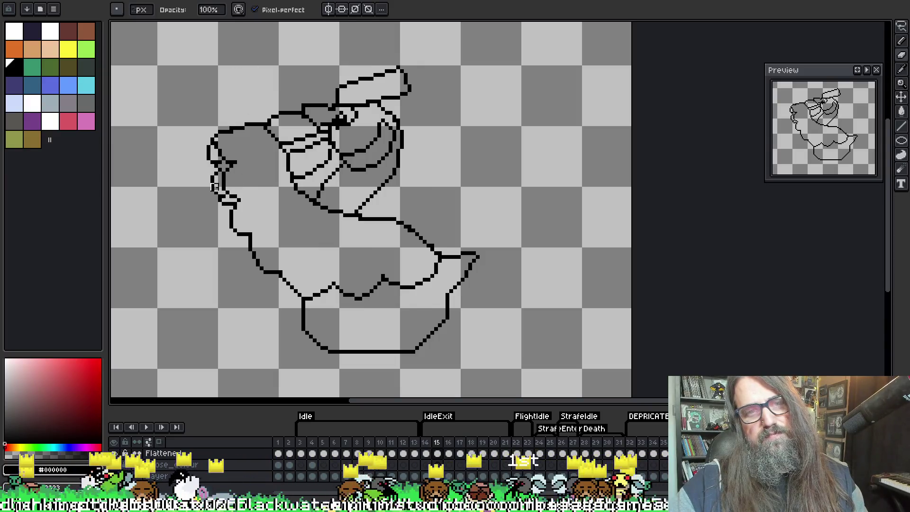
key("Right")
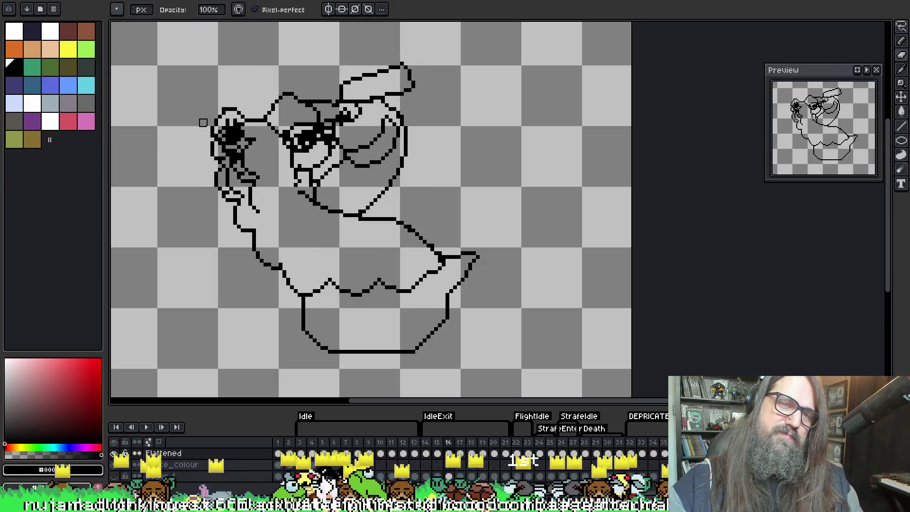
key("Right")
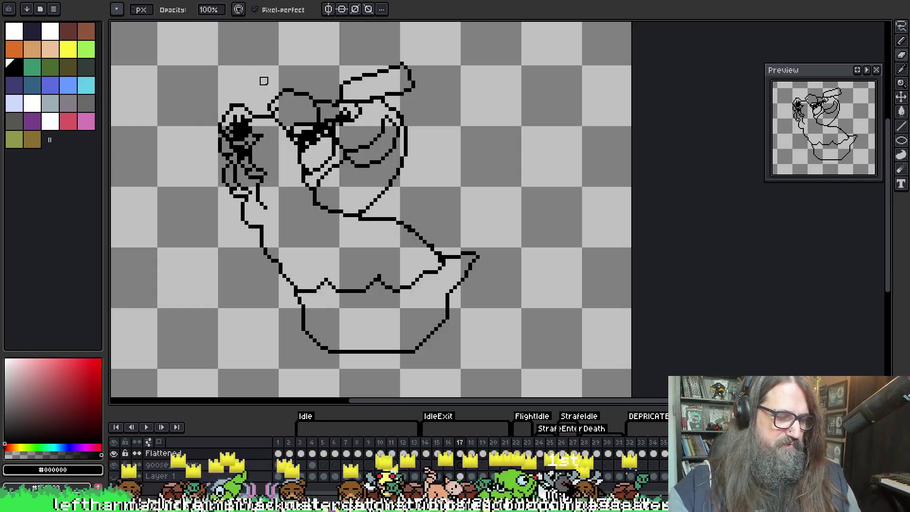
Select the goose's raised left arm on frame 17 and shift it slightly left and down.
key("m")
mouse_move(192, 92)
left_mouse_down()
mouse_move(203, 127)
mouse_move(274, 219)
mouse_move(284, 199)
mouse_move(287, 217)
mouse_move(303, 180)
mouse_move(272, 124)
left_mouse_up()
left_click_drag(278, 173, 277, 179)
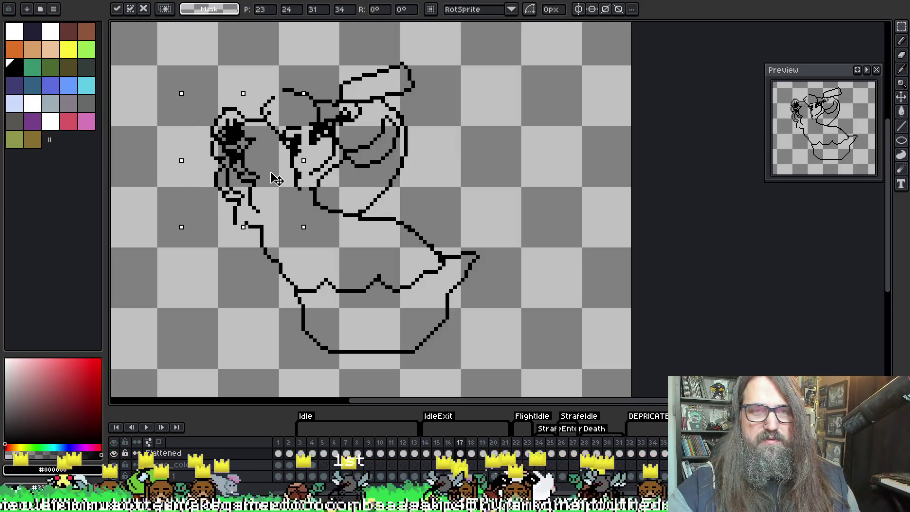
Commit the arm move, play the animation and flip between neighbouring frames.
key("ctrl+d")
key("Return")
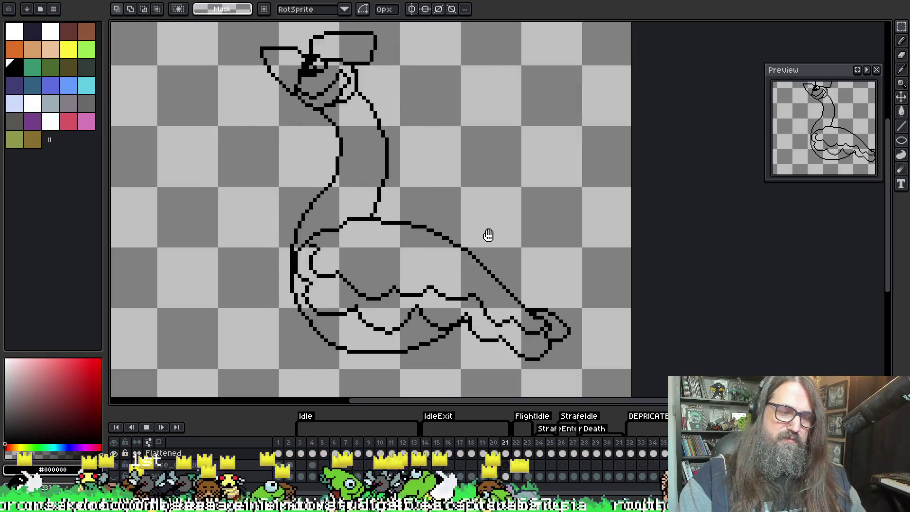
key("Return")
key("Left")
key("Left")
key("Right")
key("Left")
key("Right")
key("Left")
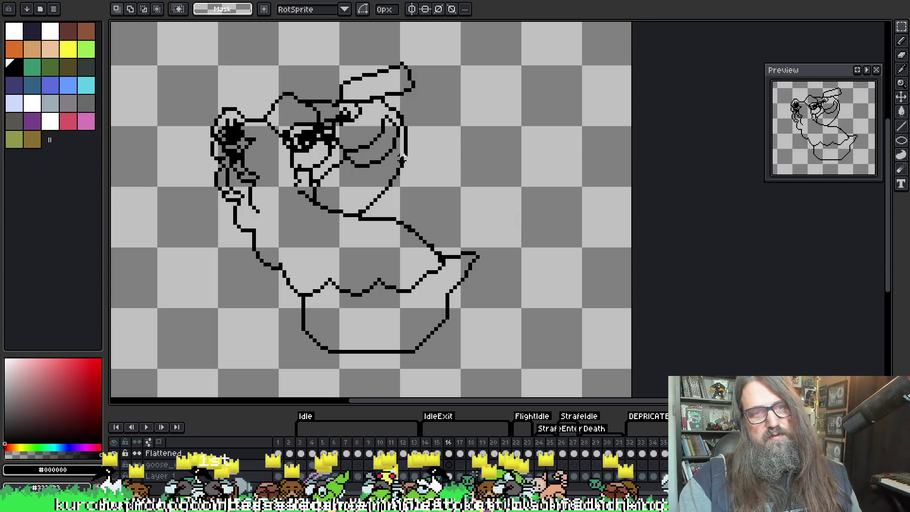
key("Right")
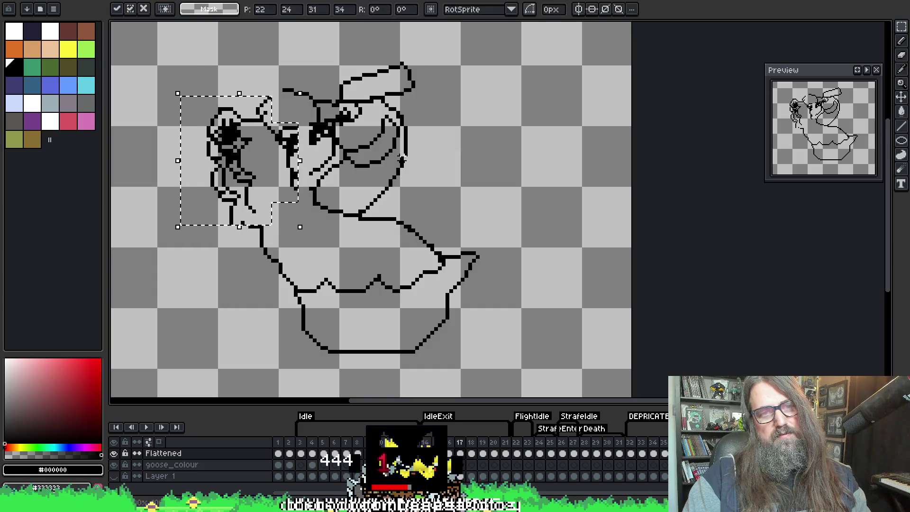
Nudge the face region up-left, undo and redo it, and replay to check.
key("Left")
key("Left")
key("Up")
key("Up")
key("Return")
key("Return")
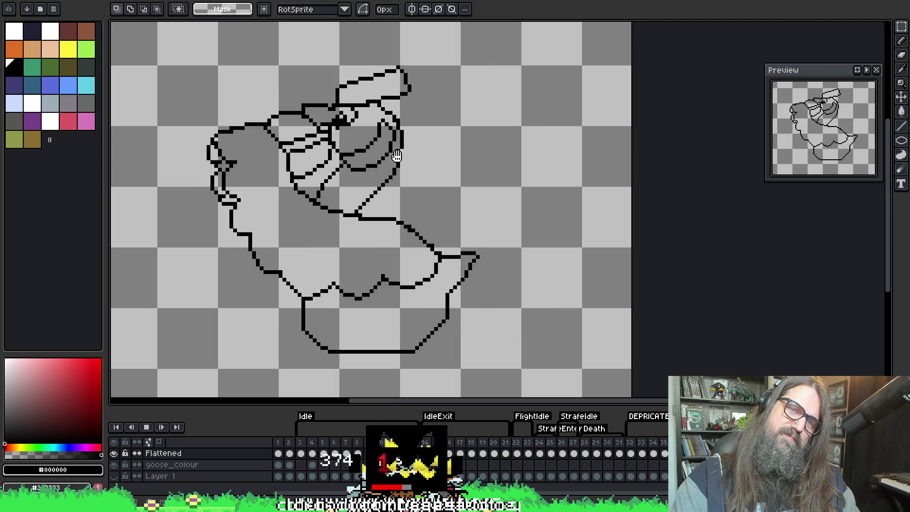
key("Return")
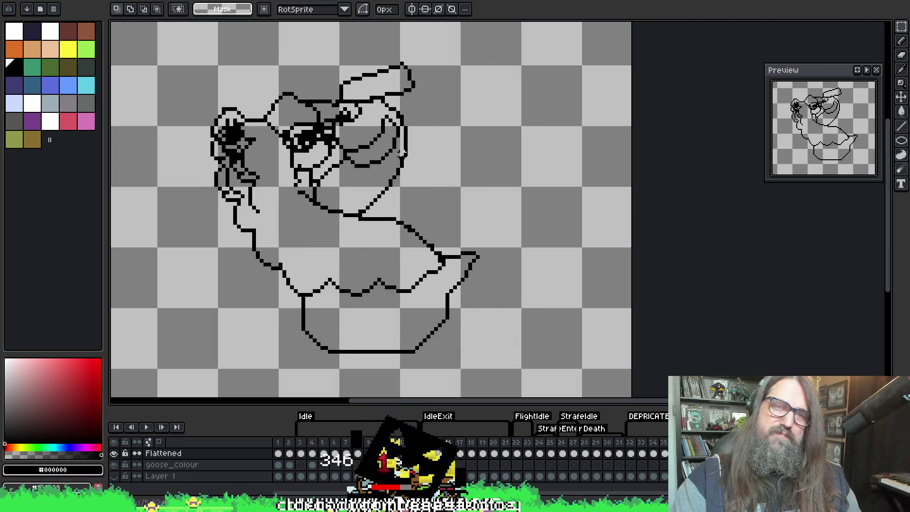
key("ctrl+z")
key("ctrl+z")
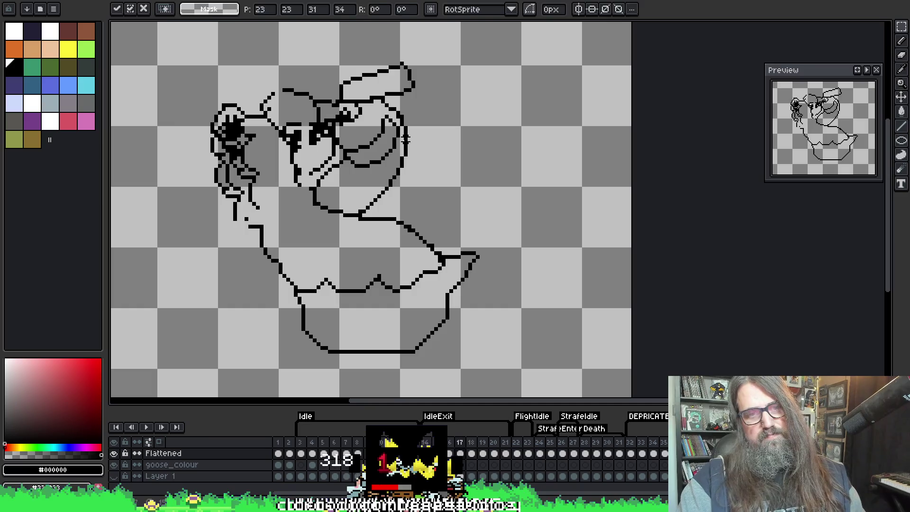
key("ctrl+z")
key("Return")
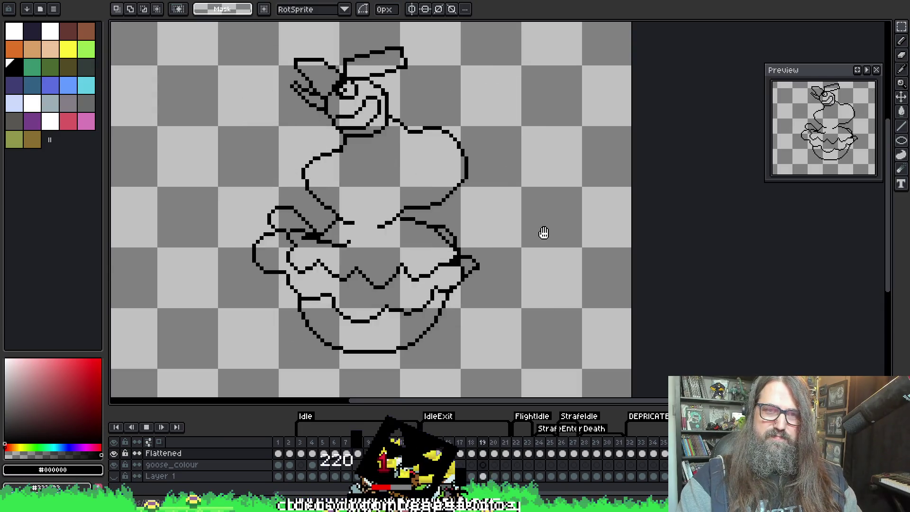
key("Return")
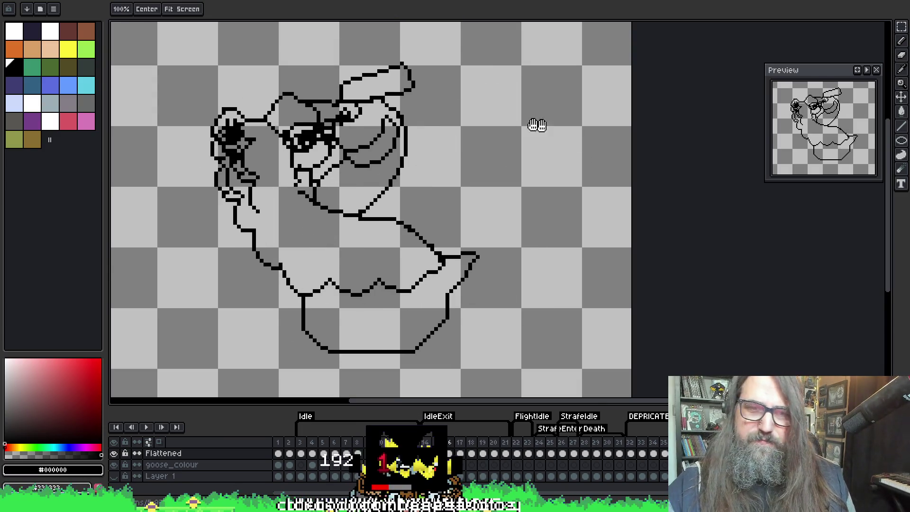
key("i")
key("b")
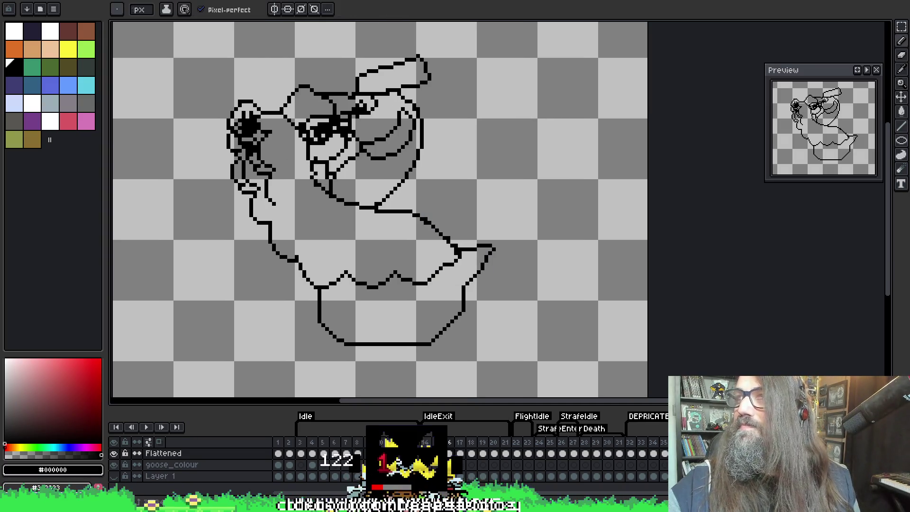
Play the animation, stop on frame 18 and duplicate it as a new frame 19.
scroll(459, 174, "up", 1)
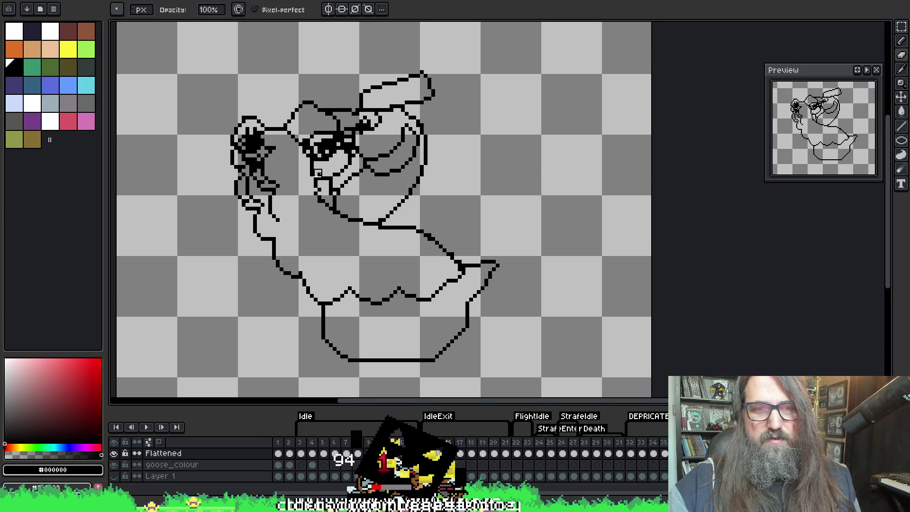
key("e")
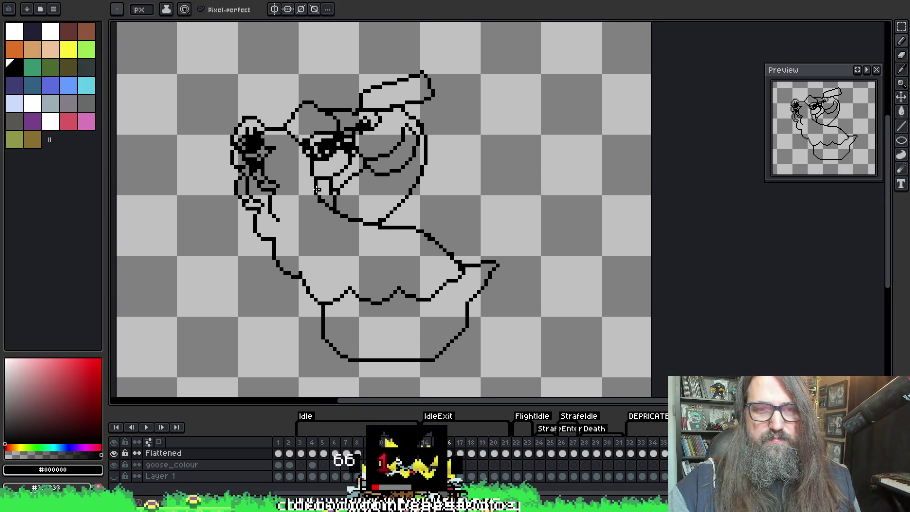
key("b")
key("i")
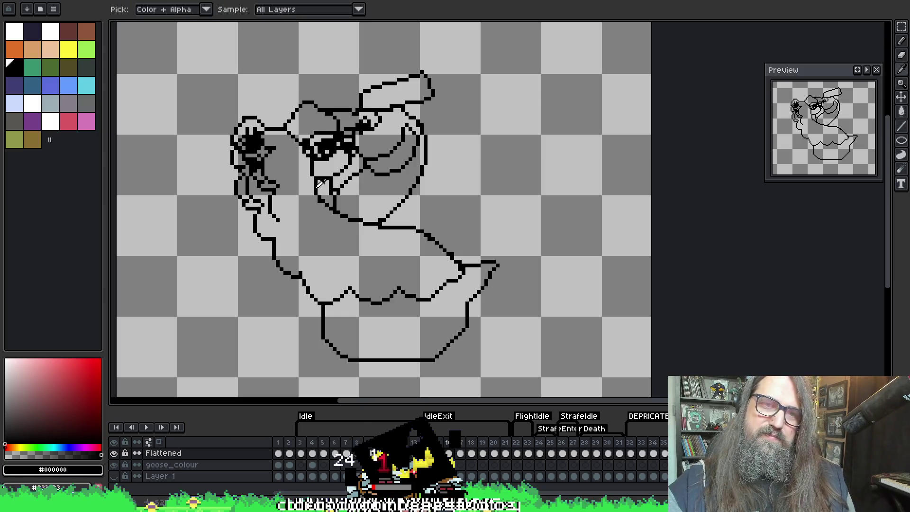
key("b")
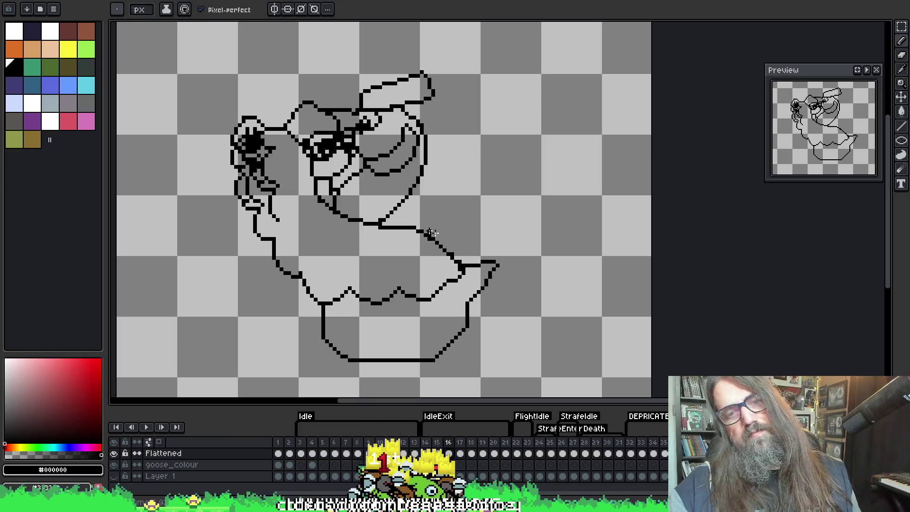
scroll(440, 209, "down", 2)
key("i")
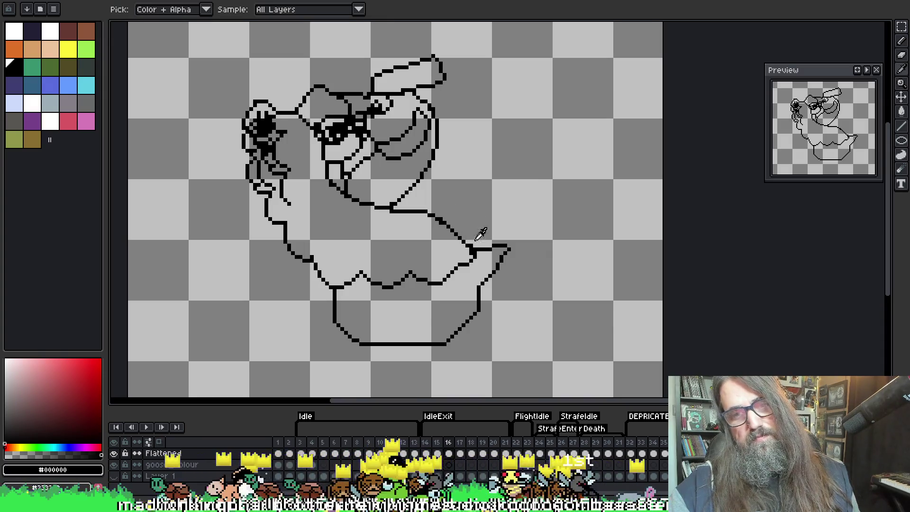
key("b")
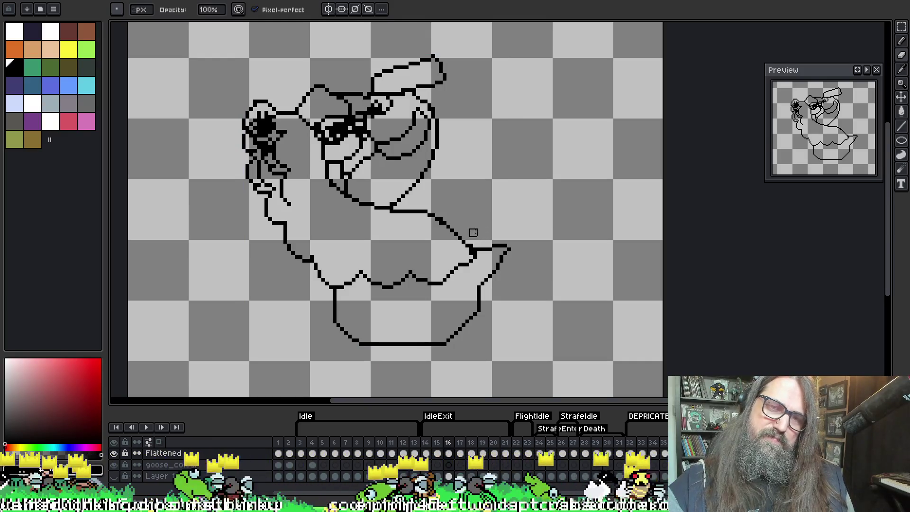
key("Return")
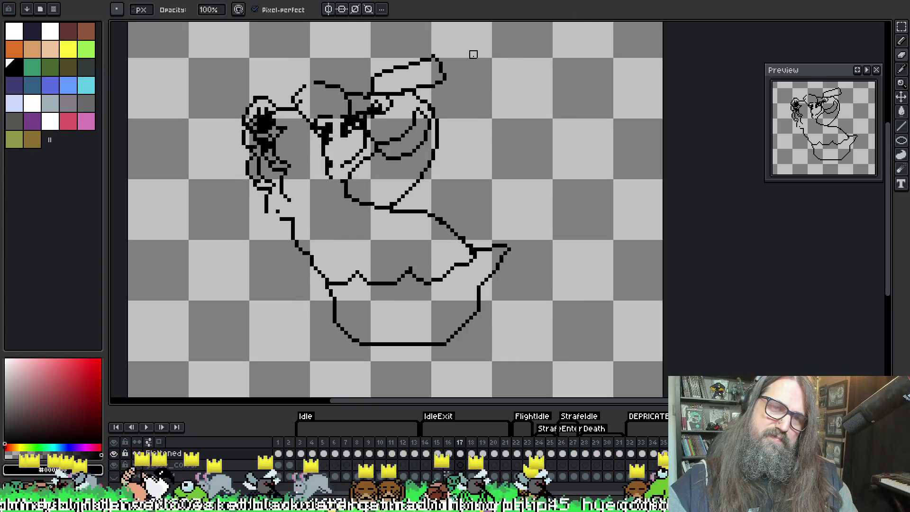
key("Return")
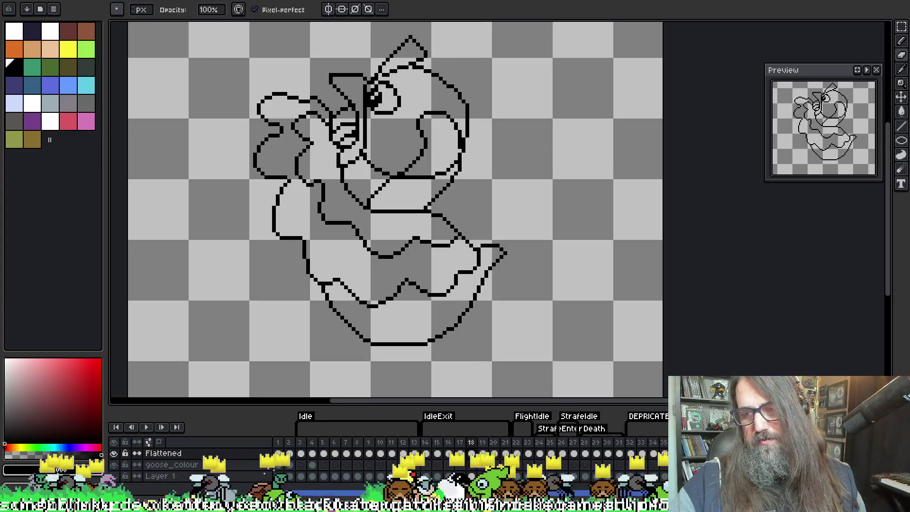
key("alt+n")
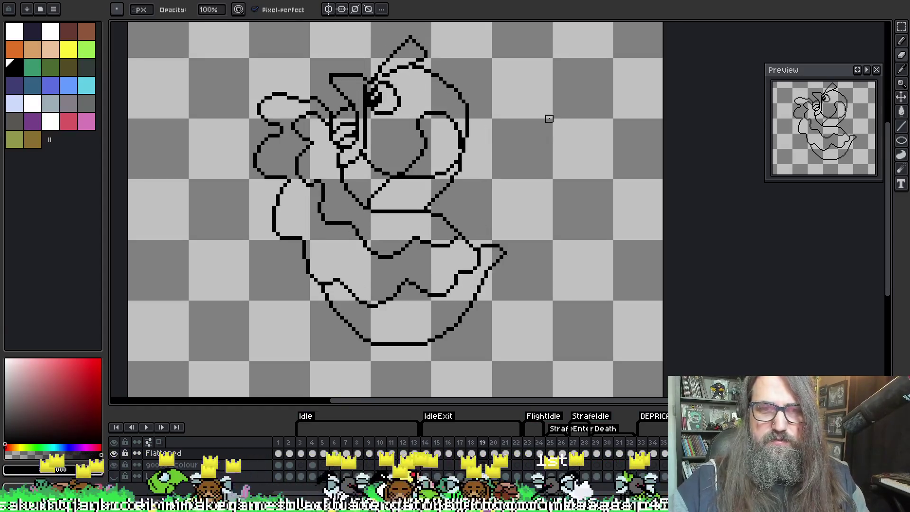
Lasso the goose's head on frame 18 and nudge it down 2 pixels.
key("q")
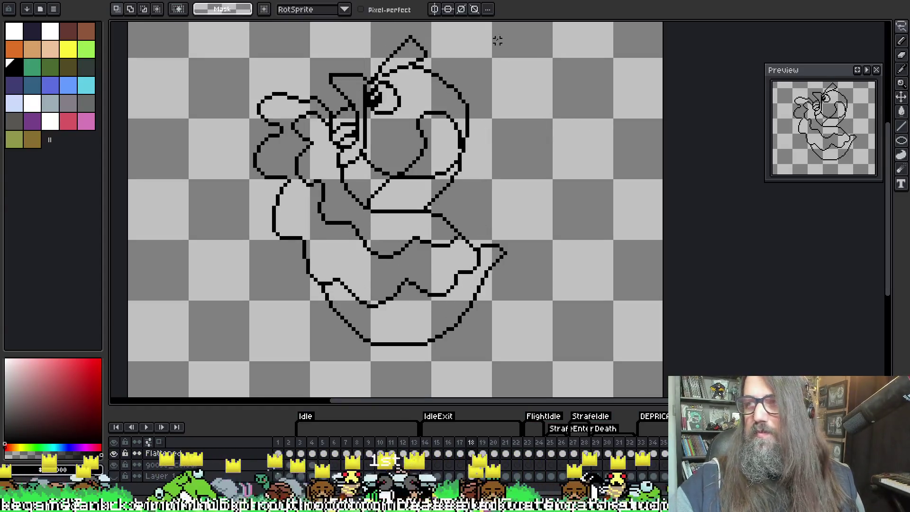
mouse_move(497, 51)
left_mouse_down()
mouse_move(482, 20)
mouse_move(481, 57)
left_mouse_up()
key("ctrl+d")
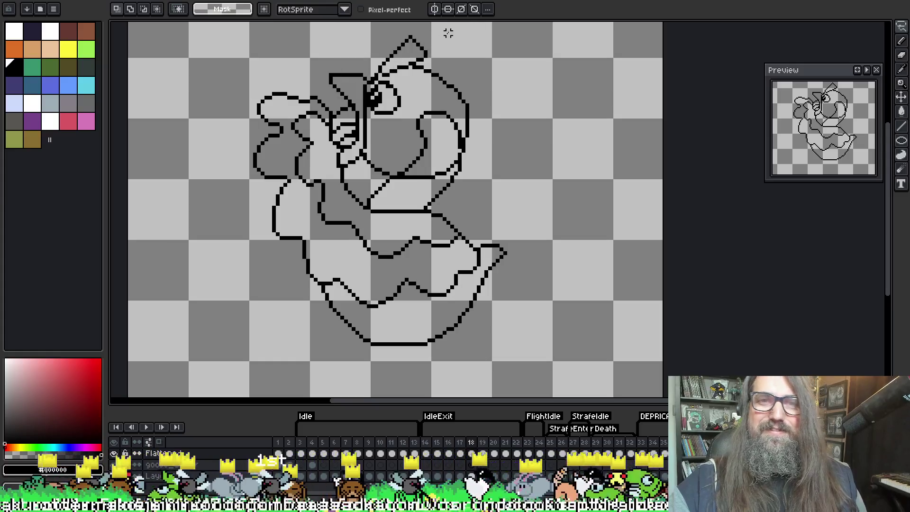
mouse_move(459, 37)
left_mouse_down()
mouse_move(402, 25)
mouse_move(308, 64)
mouse_move(337, 100)
left_mouse_up()
mouse_move(360, 130)
left_mouse_down()
mouse_move(417, 97)
mouse_move(458, 92)
mouse_move(474, 115)
left_mouse_up()
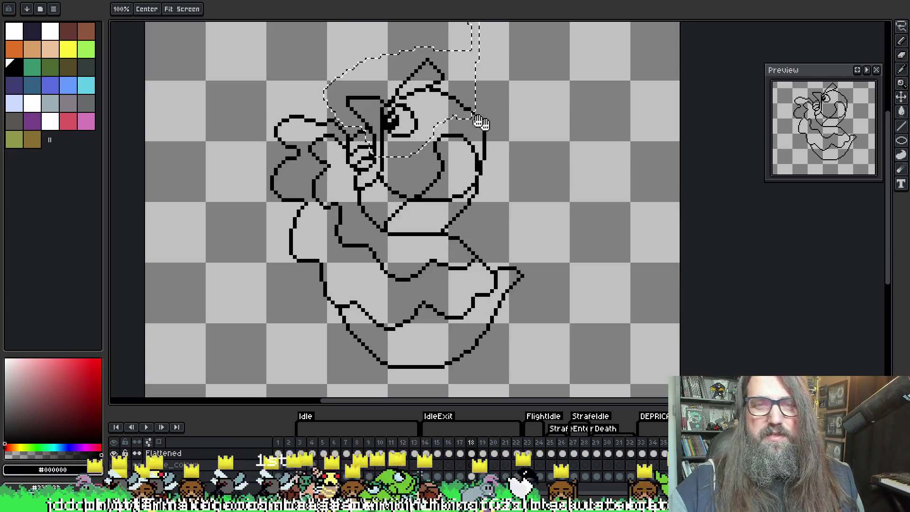
key("ctrl+t")
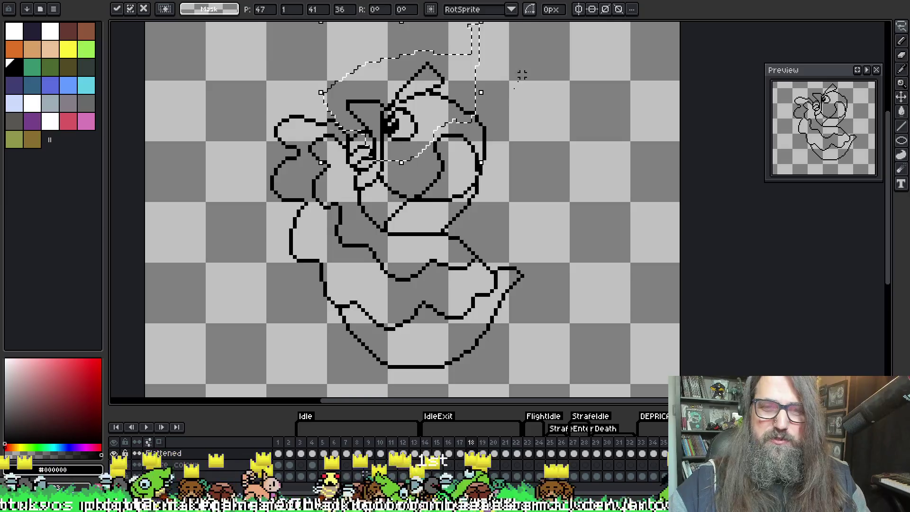
key("Down")
key("Down")
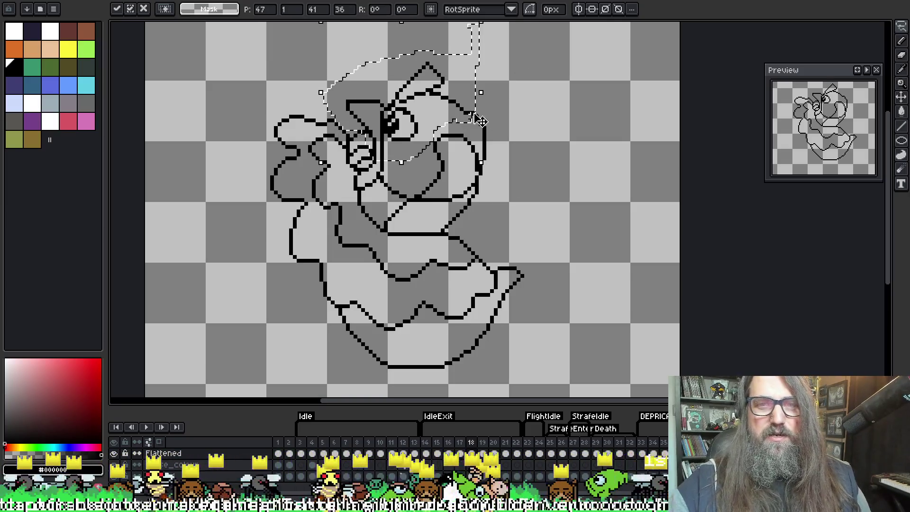
key("Return")
key("b")
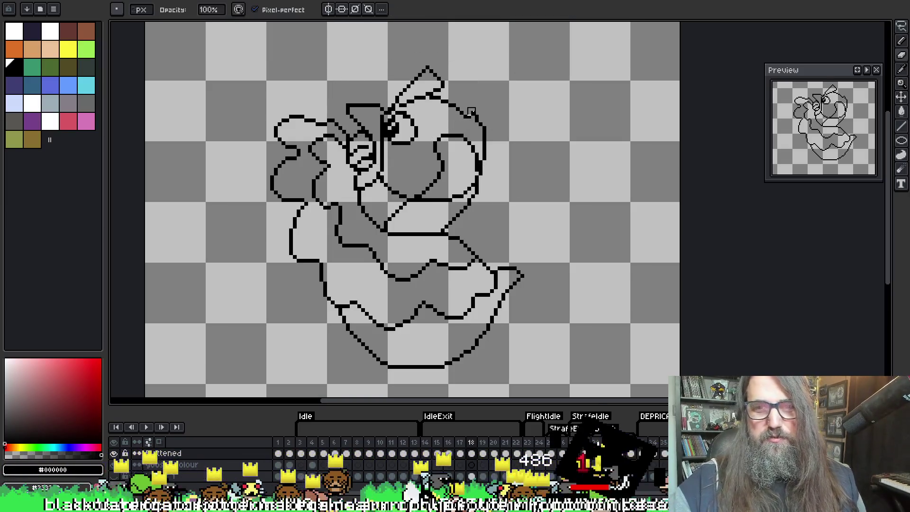
Erase the stray outline on the head's right side, checking against frame 17.
key("e")
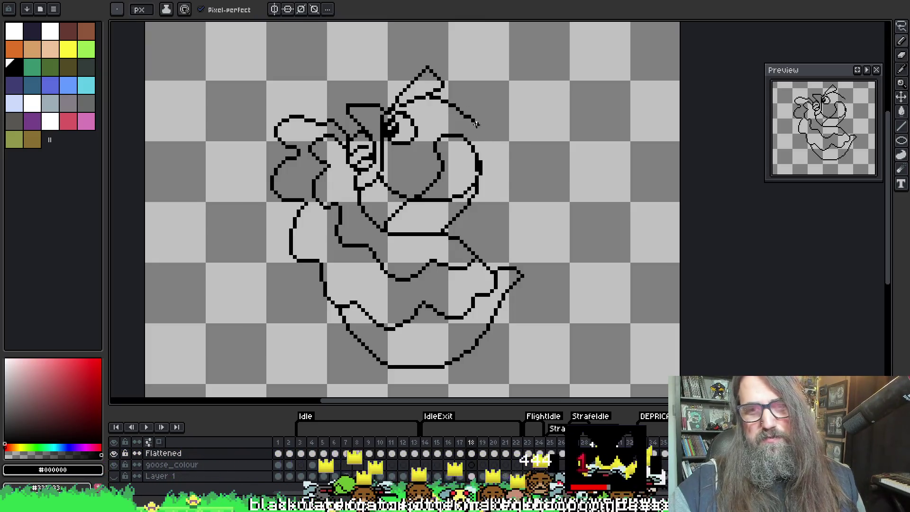
key("b")
key("e")
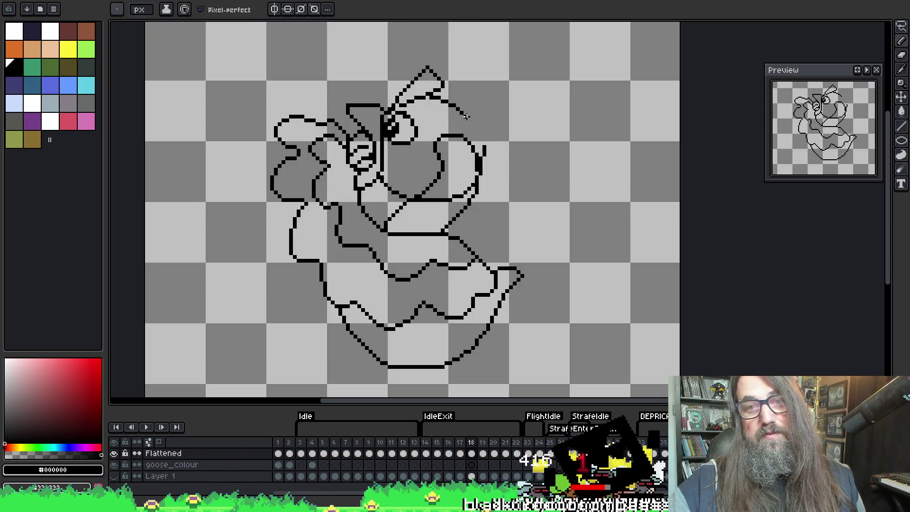
left_click_drag(478, 136, 465, 113)
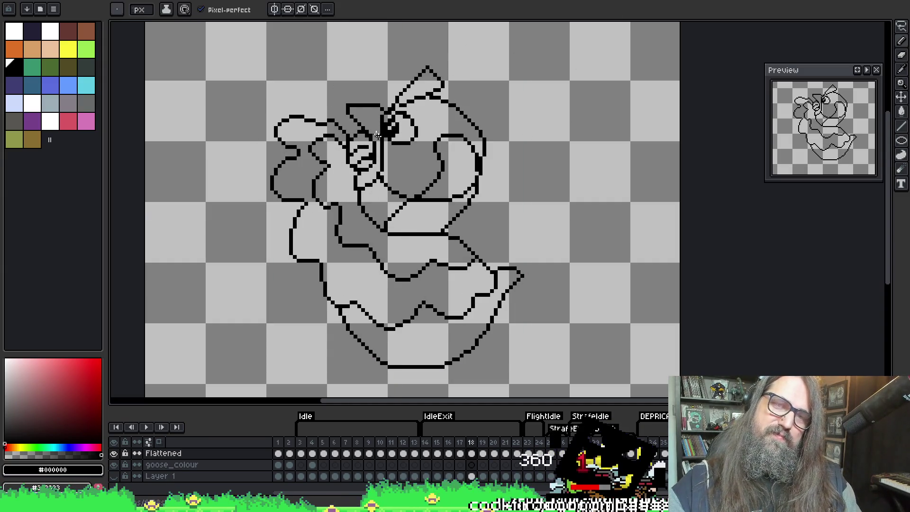
key("Left")
key("Right")
key("Right")
key("Left")
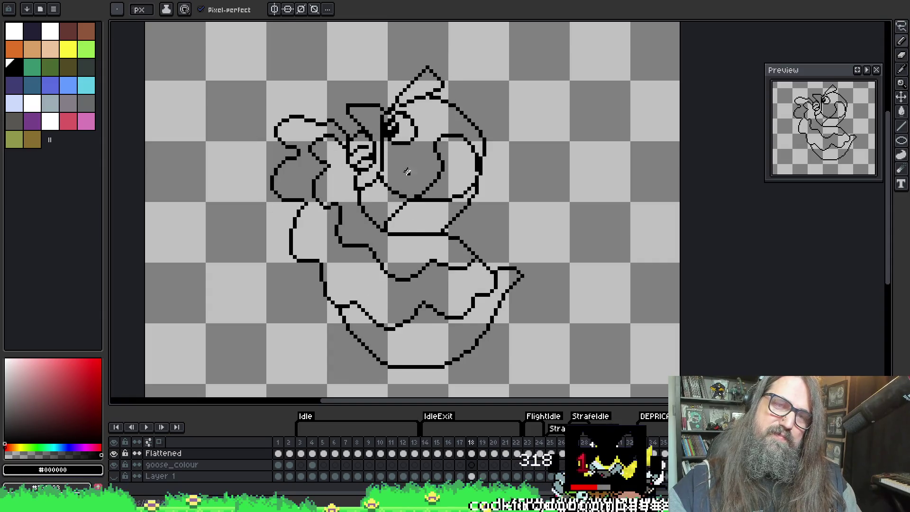
Lasso the lower head and beak lines, shift them up, and compare with frame 17.
key("q")
mouse_move(484, 196)
left_mouse_down()
mouse_move(420, 209)
mouse_move(379, 188)
mouse_move(434, 177)
mouse_move(494, 193)
left_mouse_up()
key("Up")
key("Up")
key("Up")
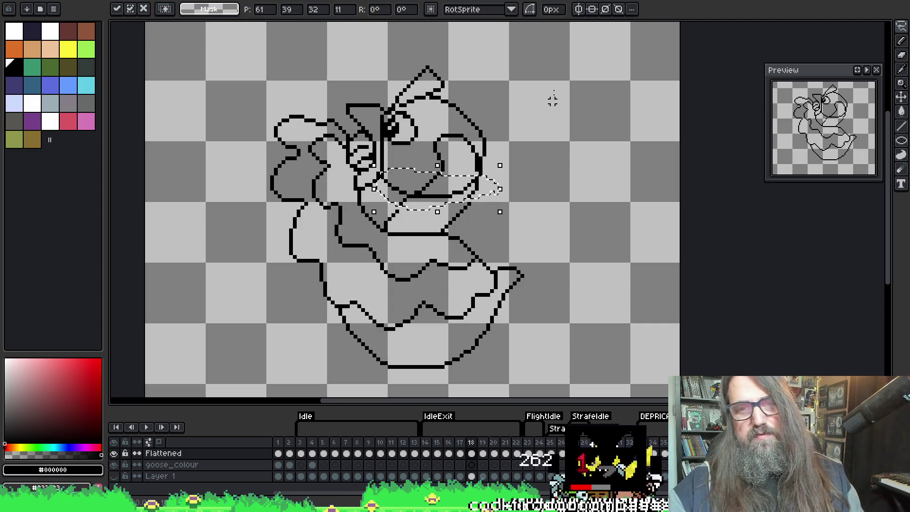
key("Return")
key("Left")
key("Right")
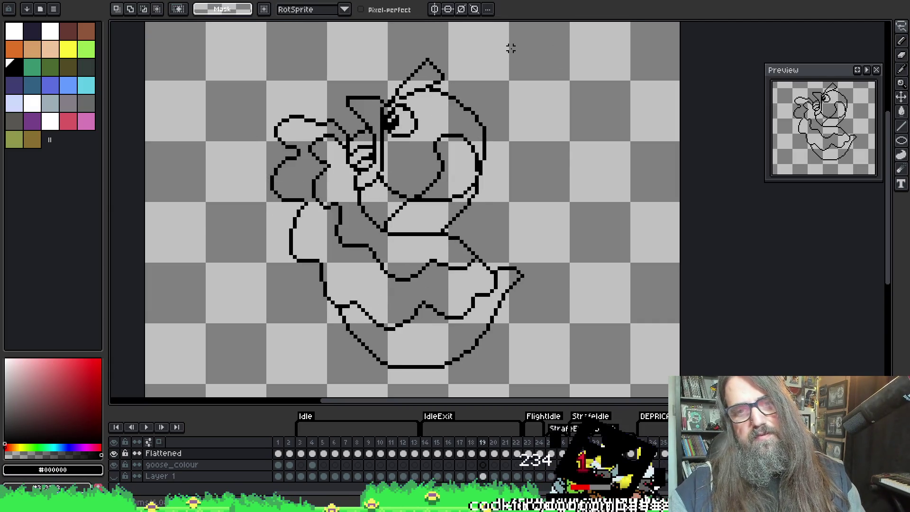
key("Left")
key("Right")
key("Left")
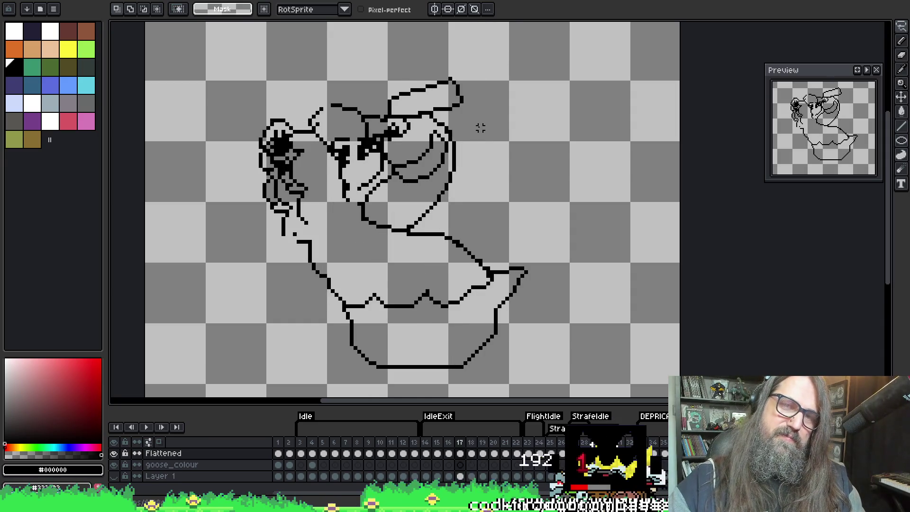
key("Right")
Select the right side of the head with a rectangle and transform it into place.
mouse_move(503, 127)
left_mouse_down()
mouse_move(451, 81)
mouse_move(488, 180)
left_mouse_up()
left_click(495, 101)
key("m")
mouse_move(542, 86)
left_mouse_down()
mouse_move(477, 182)
mouse_move(453, 193)
left_mouse_up()
key("ctrl+t")
key("Return")
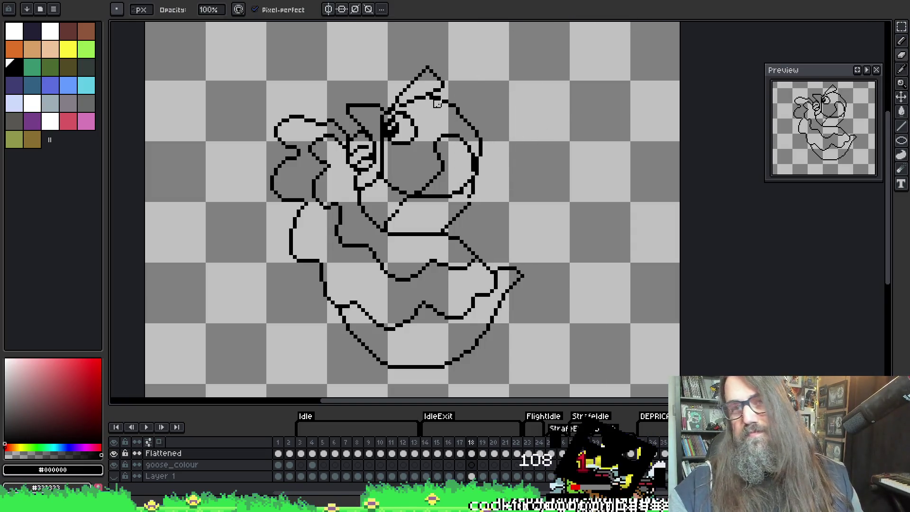
key("b")
Touch up frame 18's lines, alternating between eraser and pencil while zoomed in.
key("e")
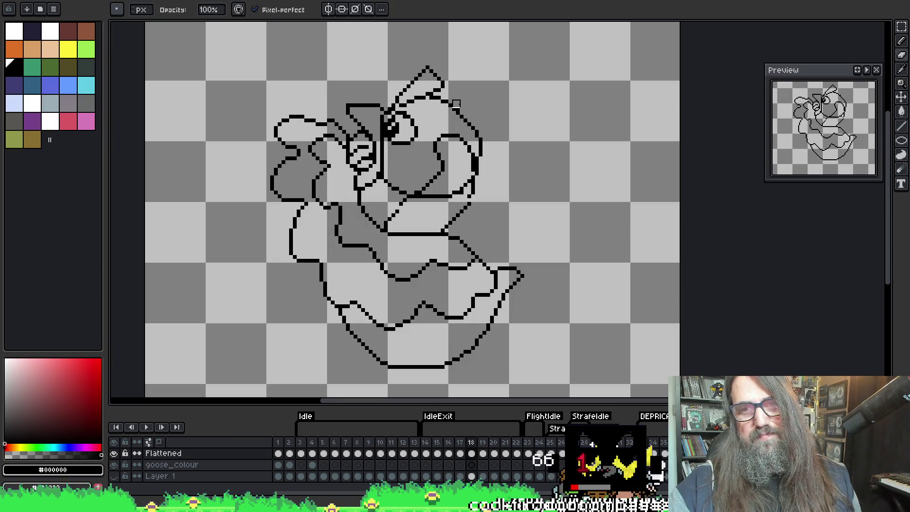
key("ctrl+a")
key("ctrl+shift+a")
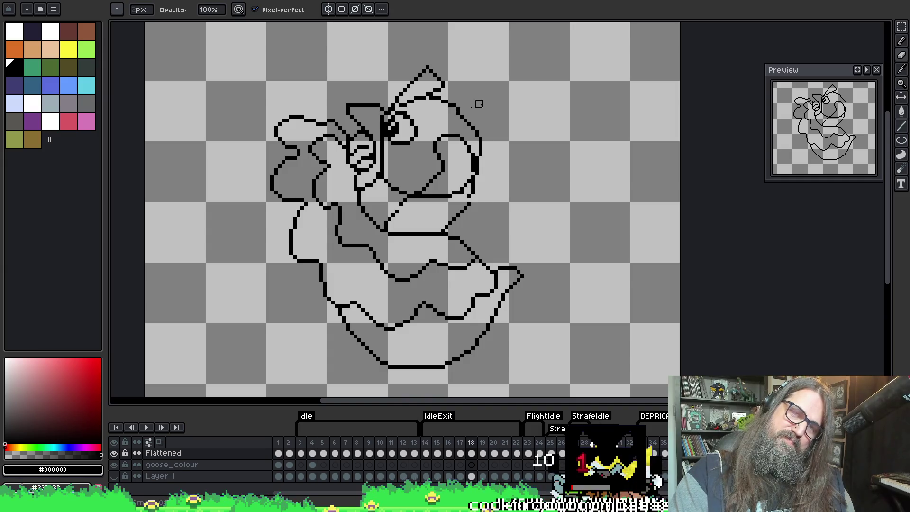
key("b")
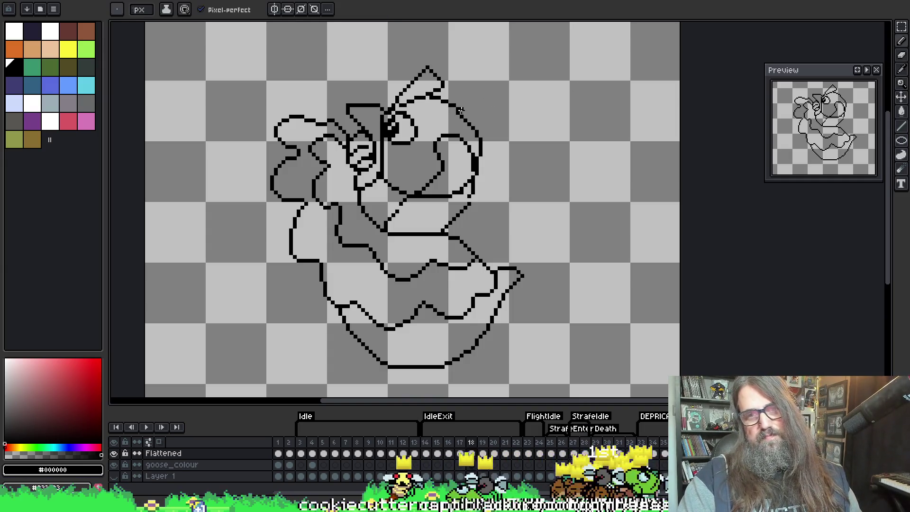
key("e")
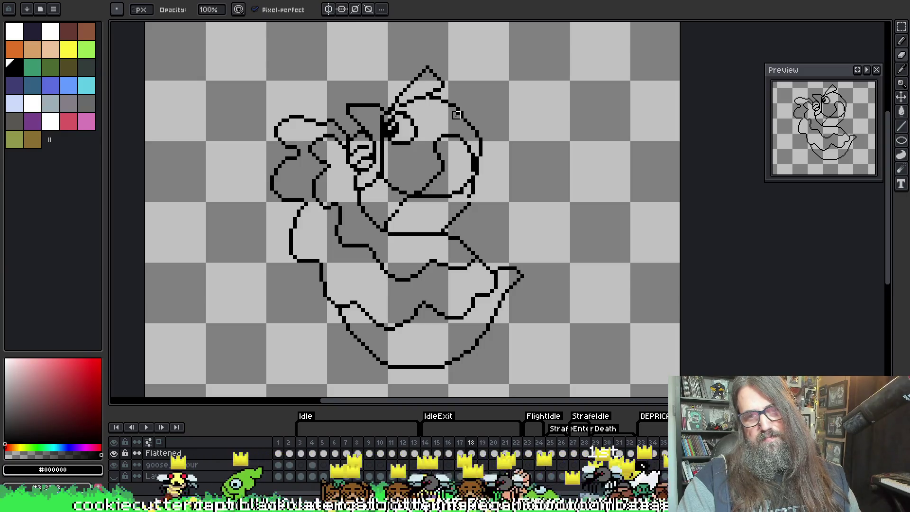
scroll(470, 122, "up", 1)
key("b")
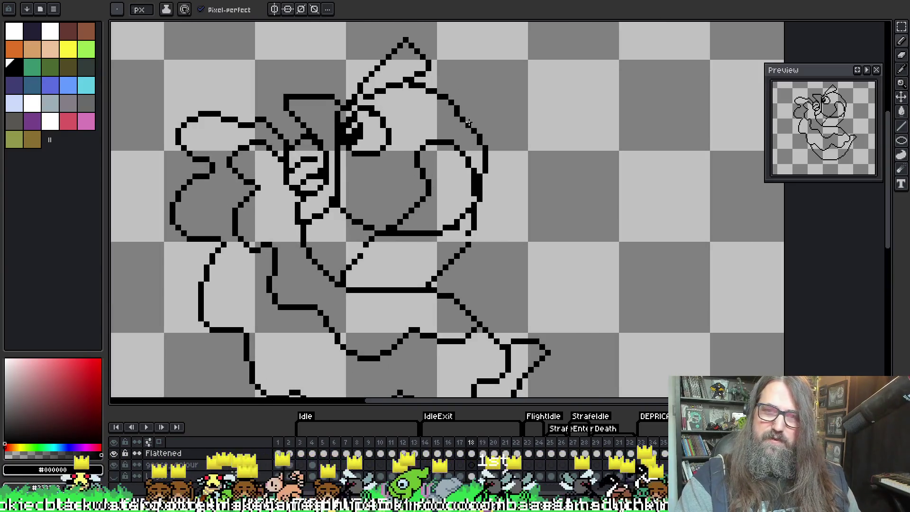
scroll(461, 116, "up", 1)
key("e")
scroll(458, 119, "down", 2)
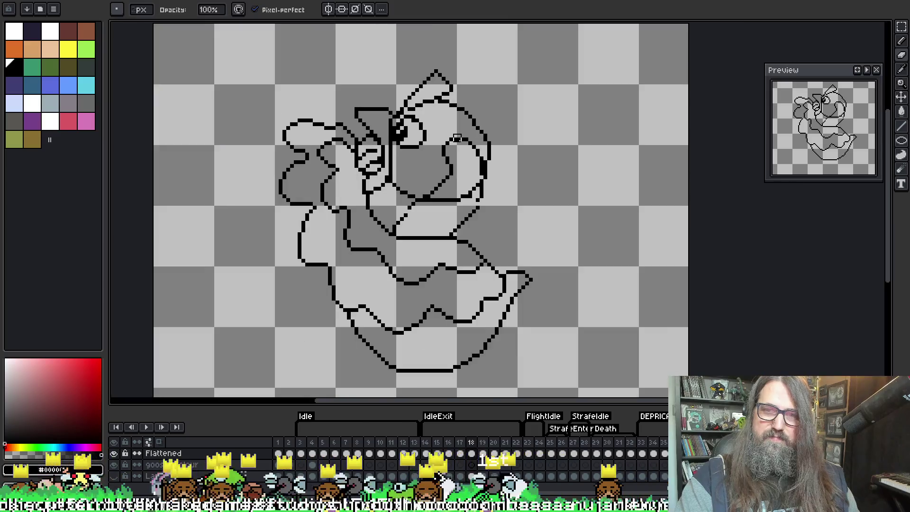
scroll(488, 117, "up", 2)
key("b")
key("e")
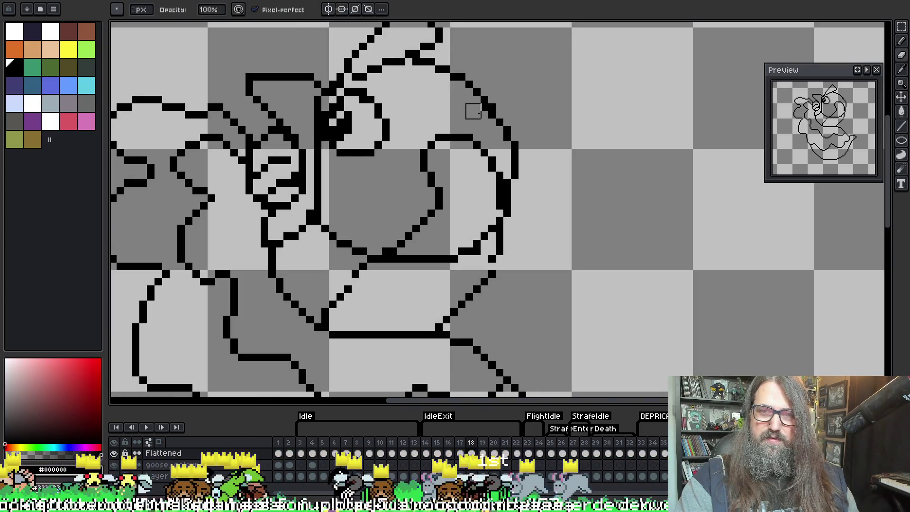
key("b")
Pan to see the whole goose and compare poses with neighbouring frames, returning to frame 18.
key("e")
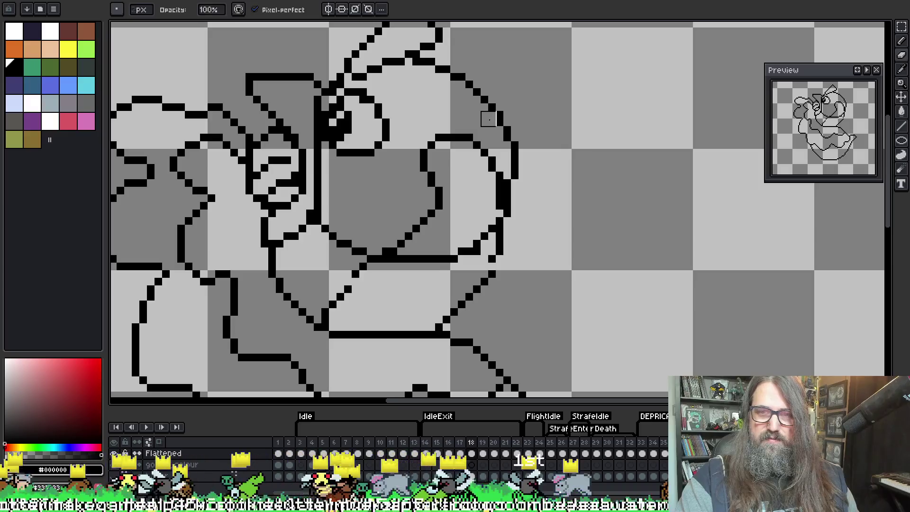
scroll(548, 96, "down", 2)
key("space")
mouse_move(562, 138)
left_mouse_down()
mouse_move(525, 166)
mouse_move(525, 157)
left_mouse_up()
key("e")
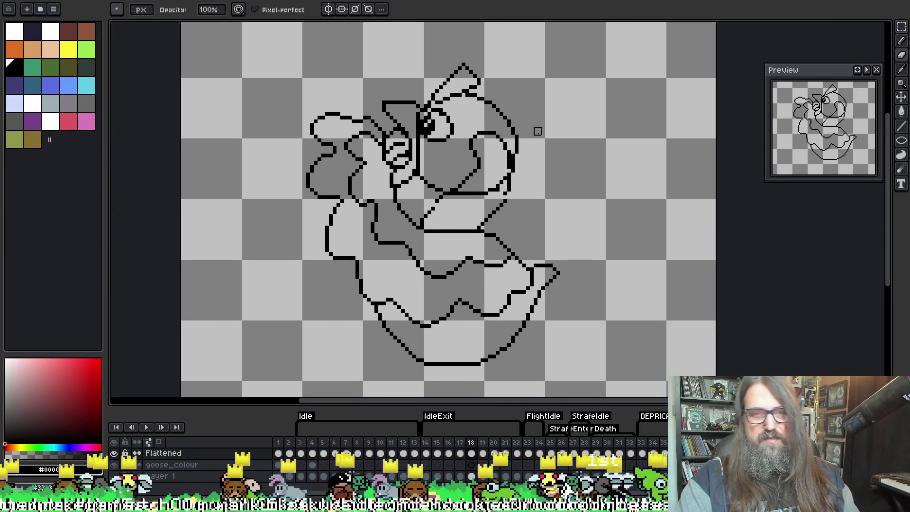
key("Left")
key("Right")
key("Left")
key("Right")
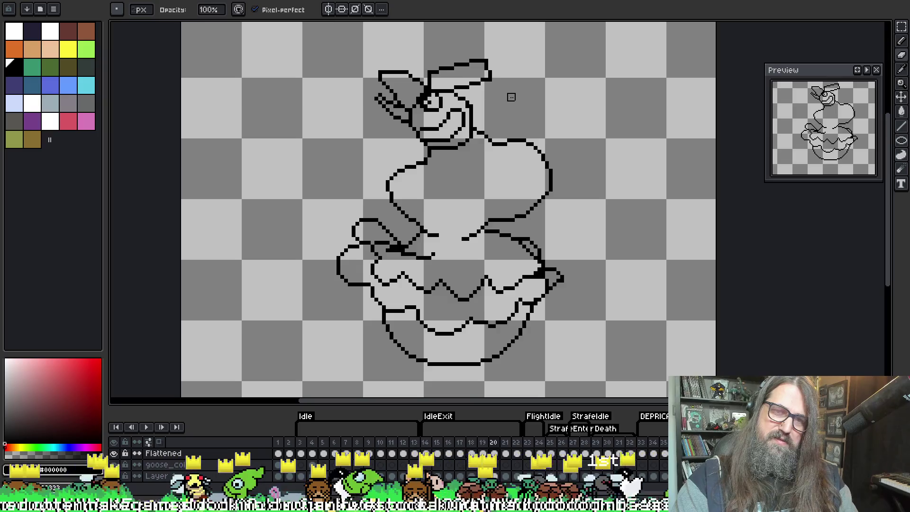
key("Right")
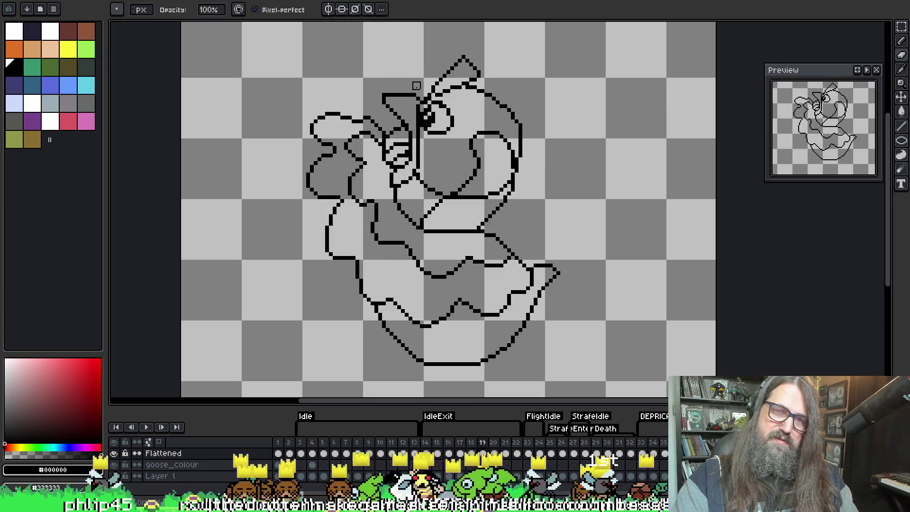
key("Left")
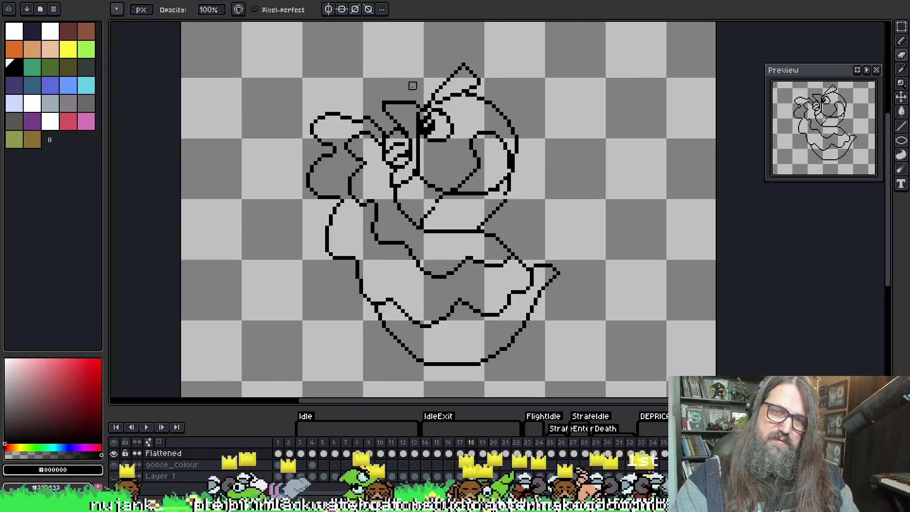
Trace and clear a selection on the goose, then play the animation from frame 17.
scroll(412, 86, "up", 1)
key("m")
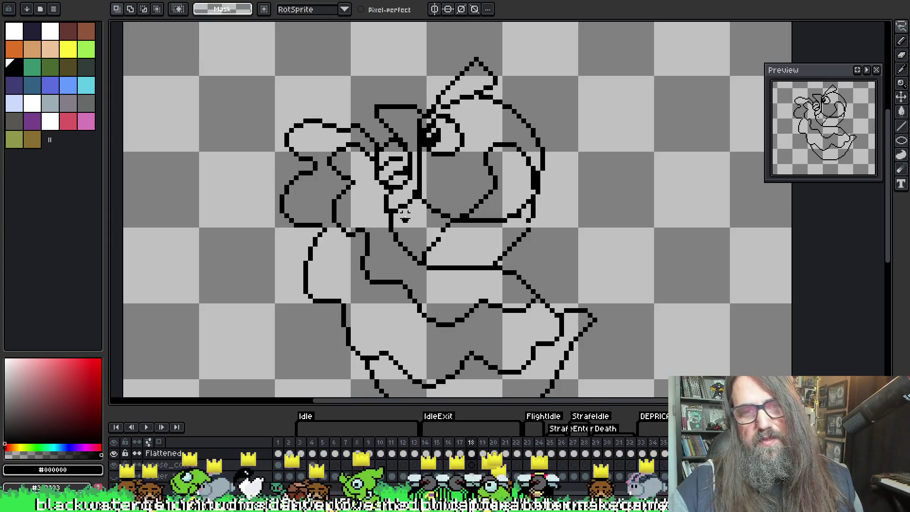
mouse_move(331, 111)
left_mouse_down()
mouse_move(240, 186)
mouse_move(362, 220)
mouse_move(374, 208)
left_mouse_up()
key("ctrl+d")
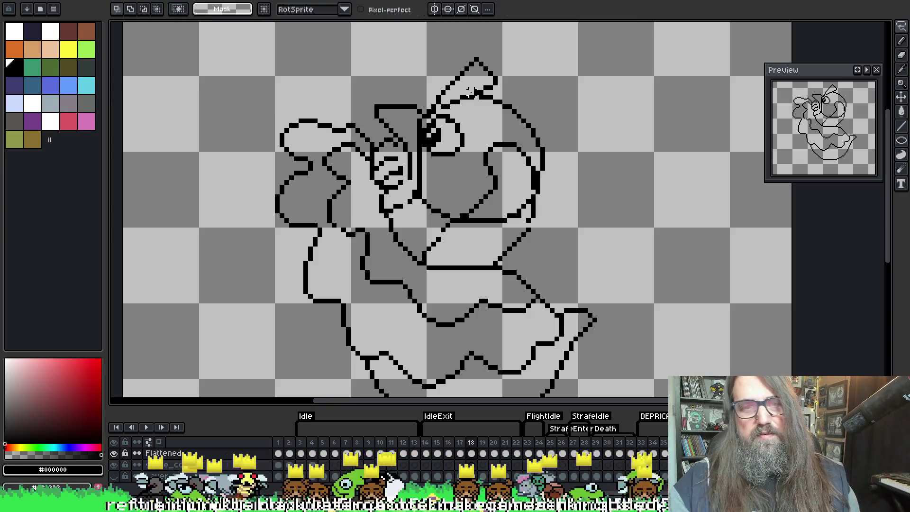
key("Left")
key("Return")
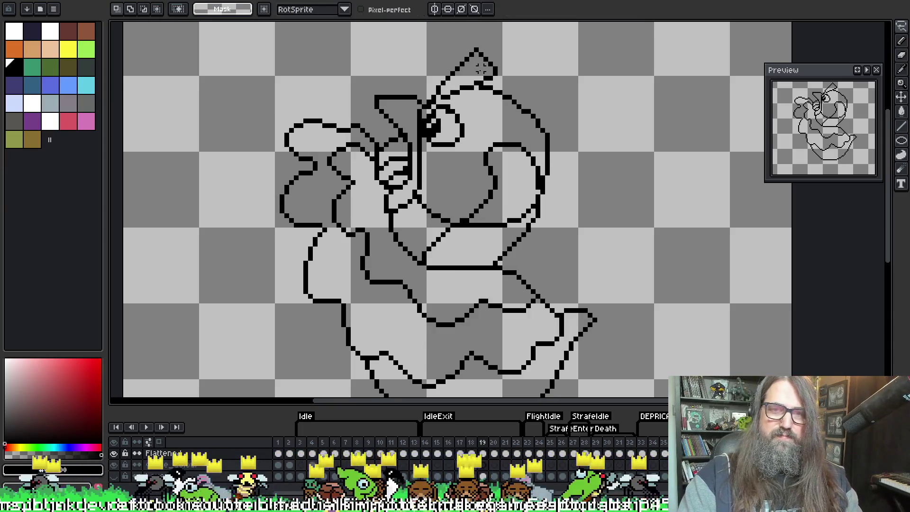
scroll(525, 99, "down", 1)
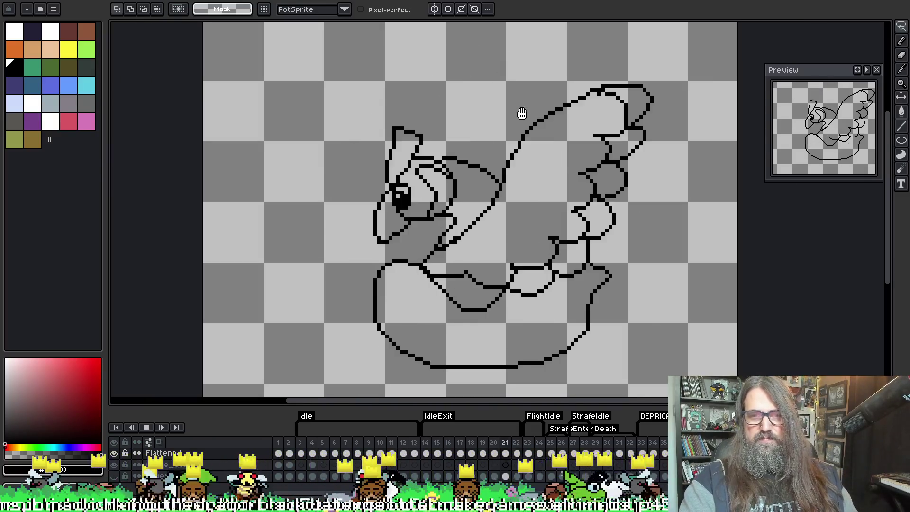
Recentre on the goose, undo stray pixels, and redraw a short line beside the head.
left_click_drag(524, 252, 487, 260)
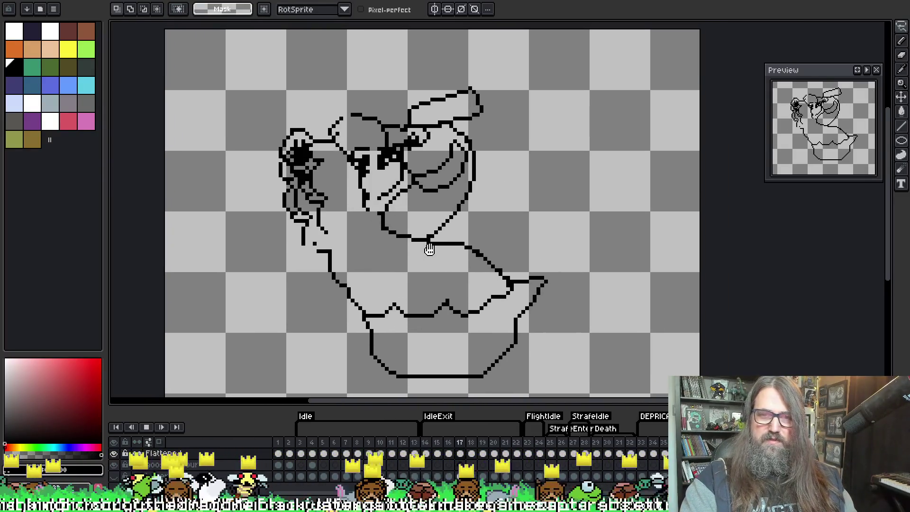
left_click_drag(420, 209, 367, 203)
left_click_drag(437, 182, 479, 214)
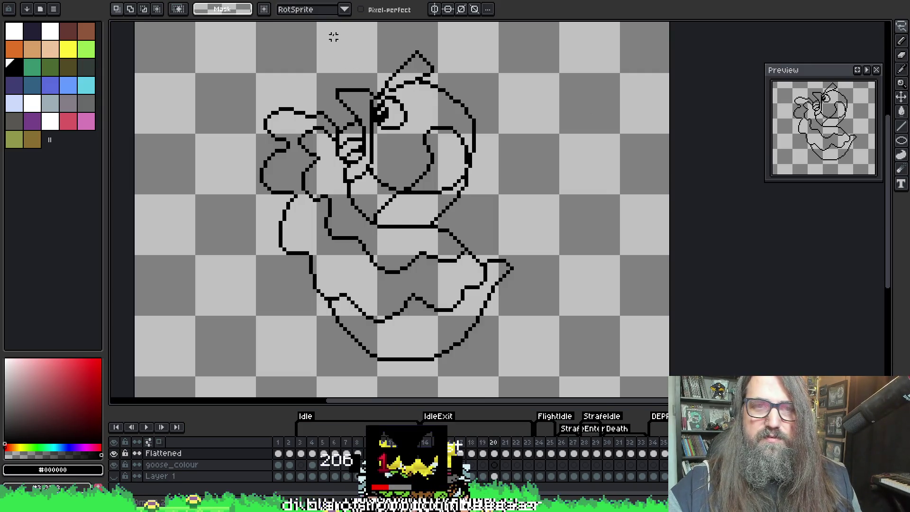
left_click_drag(332, 29, 345, 56)
key("ctrl+d")
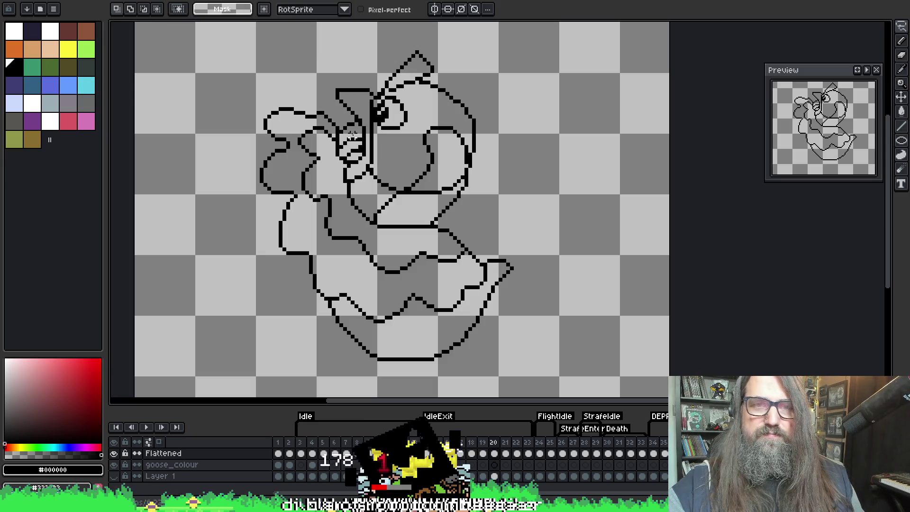
key("b")
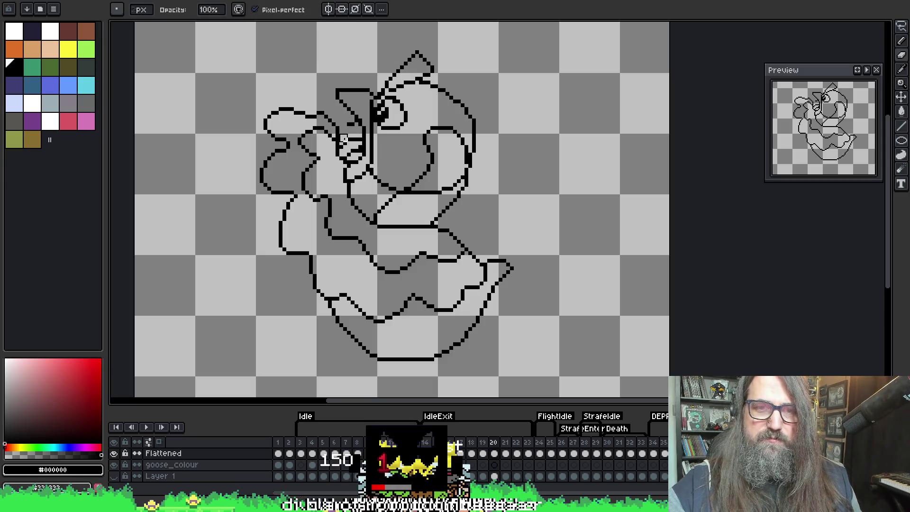
key("ctrl+z")
left_click_drag(360, 148, 351, 153)
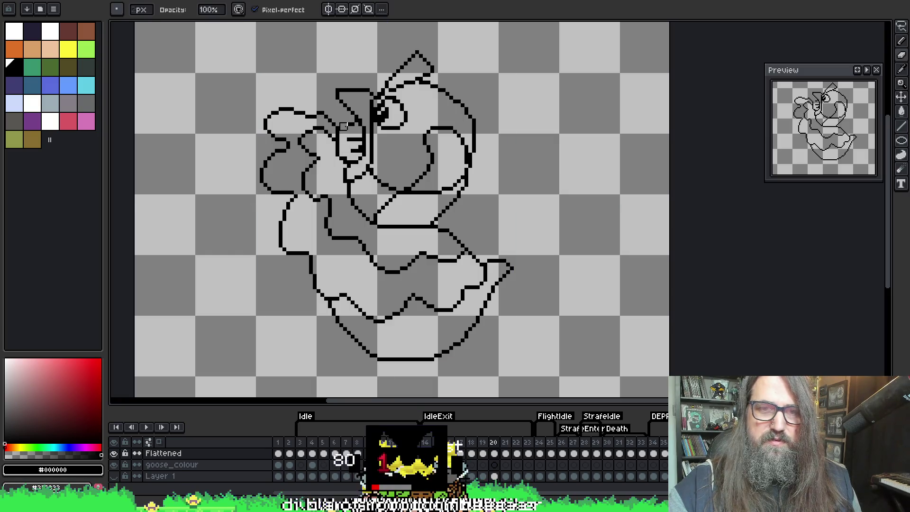
Lasso and move the goose's head, then undo the move after comparing.
key("q")
mouse_move(337, 101)
left_mouse_down()
mouse_move(290, 93)
mouse_move(285, 212)
mouse_move(358, 199)
mouse_move(335, 104)
left_mouse_up()
left_click_drag(321, 67, 379, 56)
key("ctrl+d")
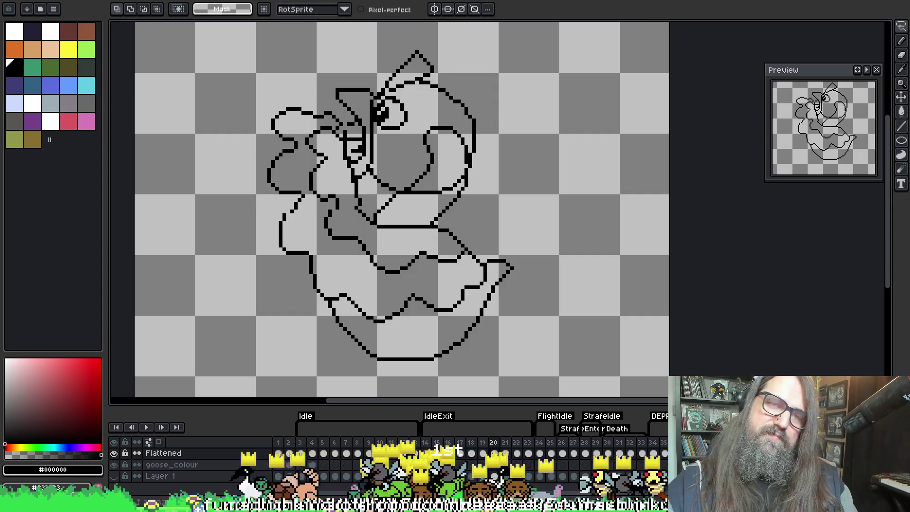
key("ctrl+z")
key("ctrl+z")
key("ctrl+y")
key("ctrl+y")
key("ctrl+z")
key("ctrl+z")
On frame 20, lasso the goose's head and nudge it up one pixel.
key("Right")
key("Right")
key("Right")
key("Left")
key("Left")
key("Right")
key("Right")
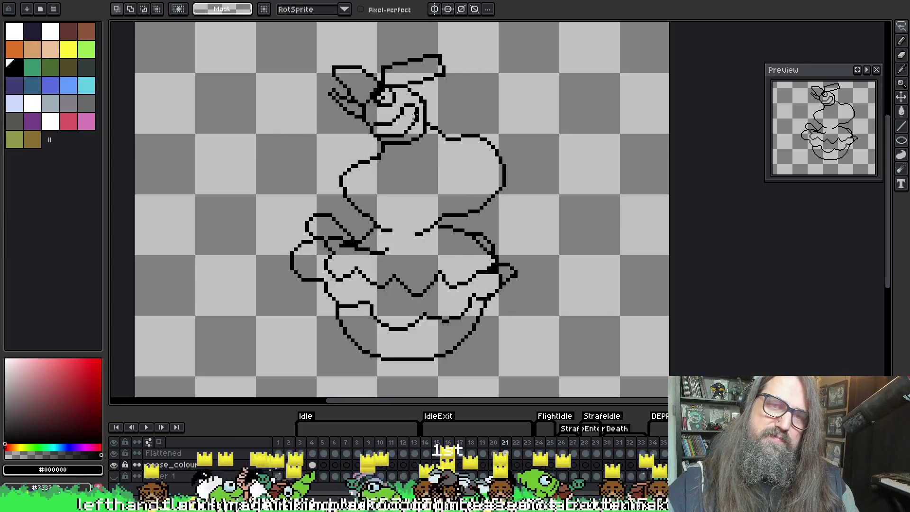
key("Left")
key("Left")
key("Right")
key("Left")
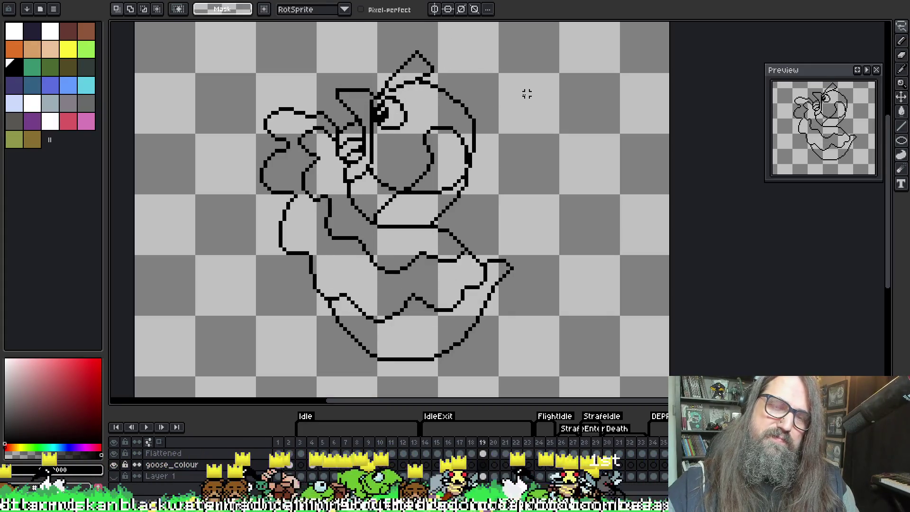
key("Right")
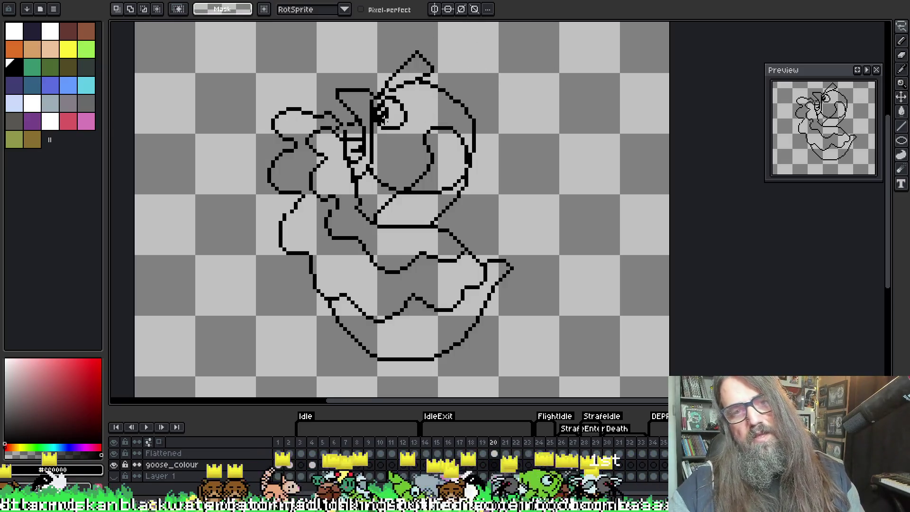
mouse_move(478, 132)
left_mouse_down()
mouse_move(480, 90)
mouse_move(429, 36)
mouse_move(367, 81)
mouse_move(488, 140)
left_mouse_up()
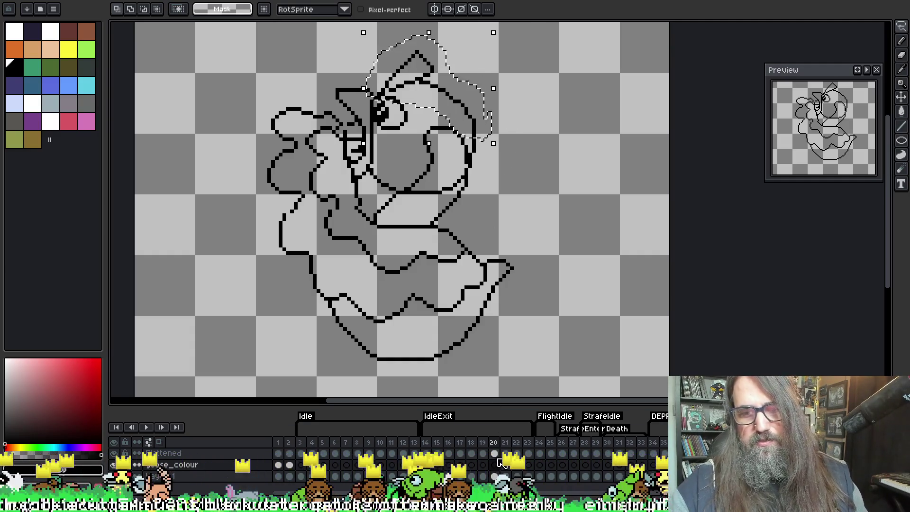
key("Up")
key("ctrl+d")
key("b")
Sketch and delete a trial head outline, adjust body selections, then play the animation.
mouse_move(540, 74)
left_mouse_down()
mouse_move(474, 173)
mouse_move(453, 158)
left_mouse_up()
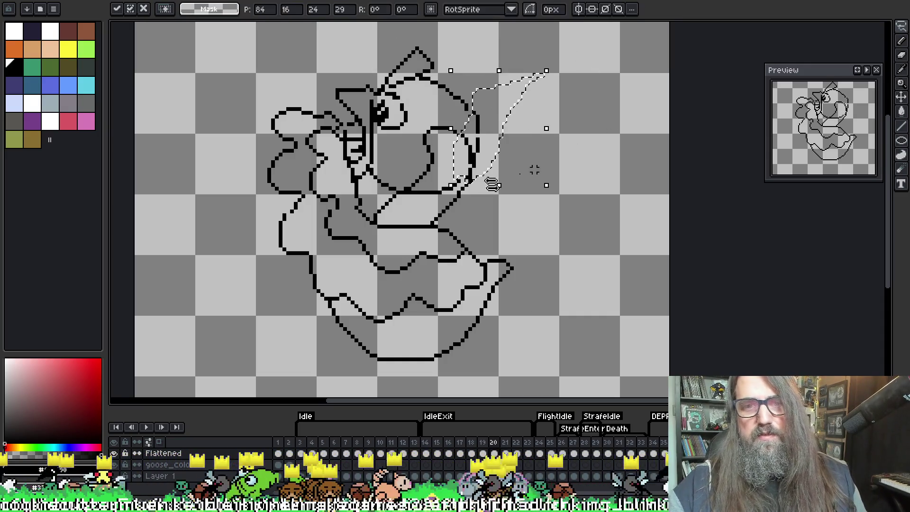
key("Delete")
key("ctrl+d")
mouse_move(501, 203)
left_mouse_down()
mouse_move(412, 189)
mouse_move(389, 168)
mouse_move(428, 213)
left_mouse_up()
mouse_move(505, 172)
left_mouse_down()
mouse_move(379, 166)
mouse_move(541, 188)
left_mouse_up()
key("ctrl+d")
key("b")
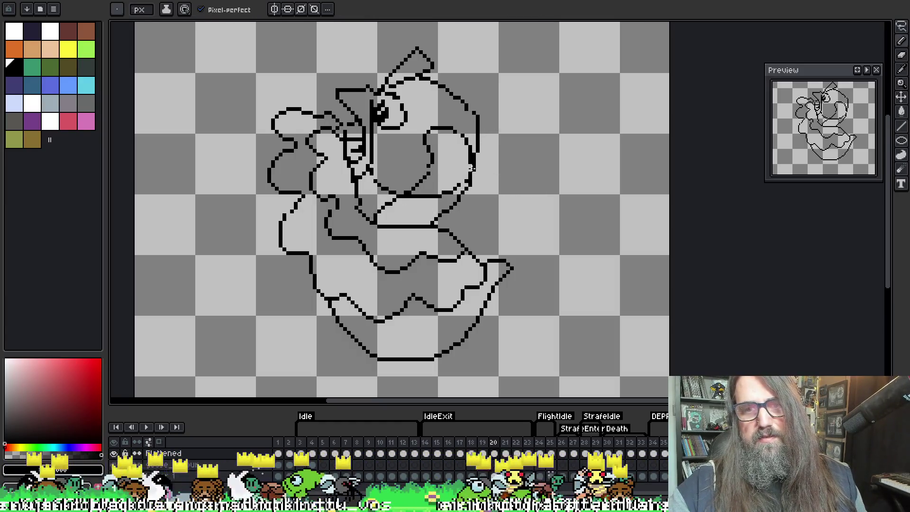
key("Return")
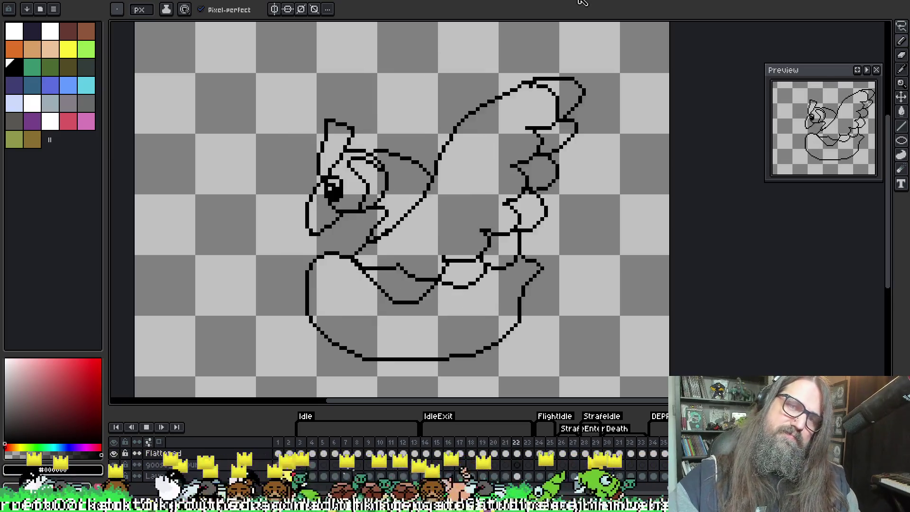
scroll(559, 57, "down", 2)
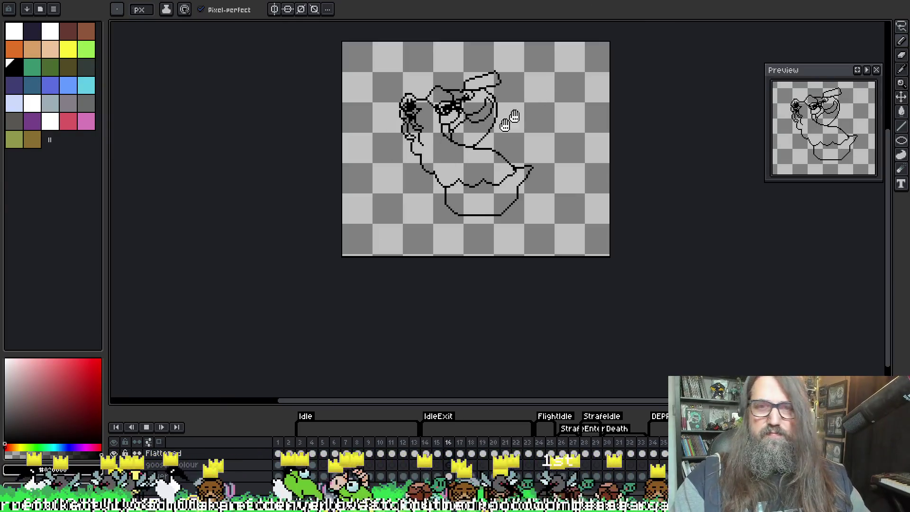
Give frames 14–23 a 125 ms duration in Frame Properties and replay the animation.
left_click_drag(474, 153, 436, 203)
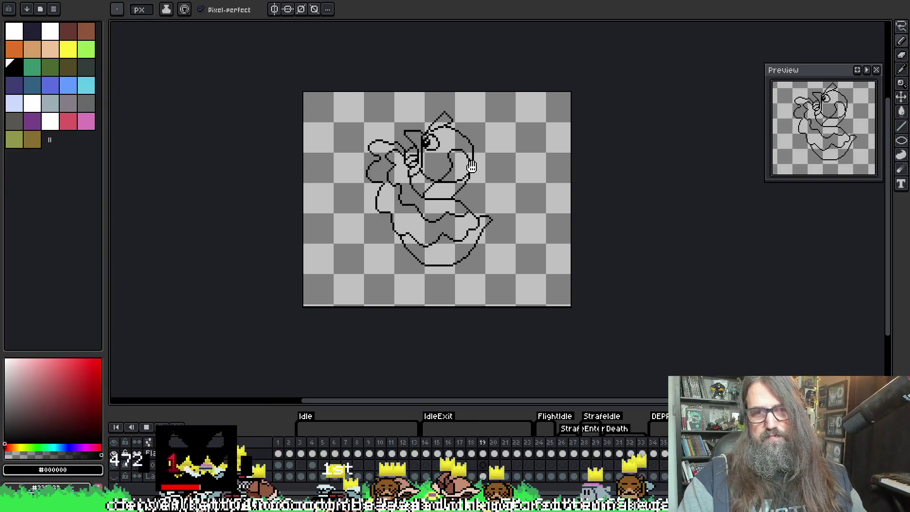
key("Return")
left_click_drag(433, 451, 529, 443)
right_click(529, 443)
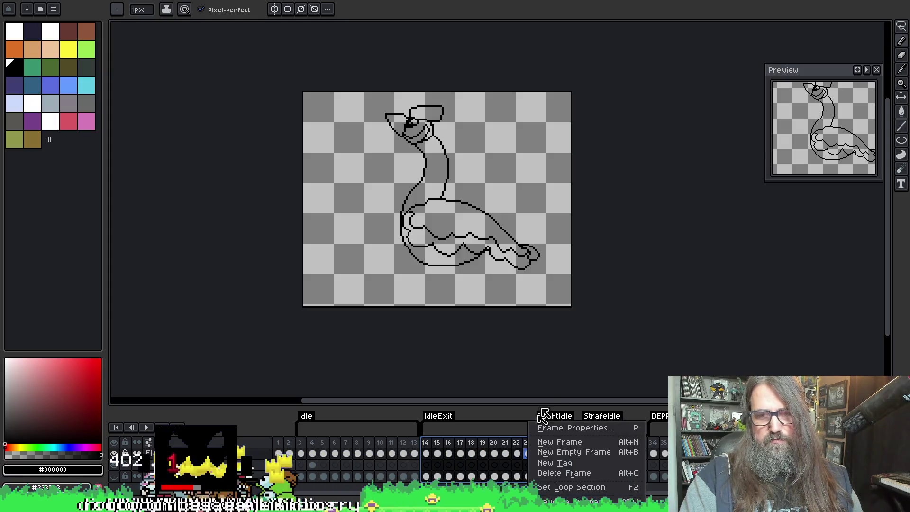
left_click(551, 428)
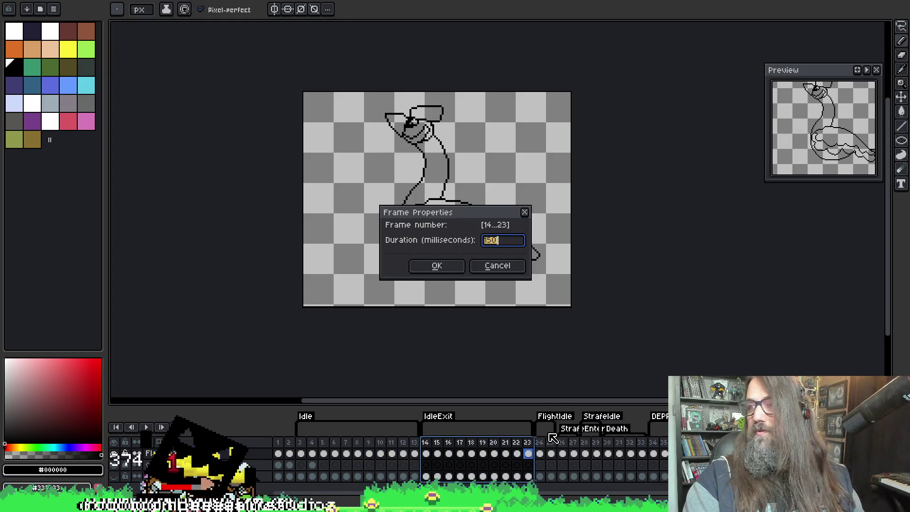
key("Return")
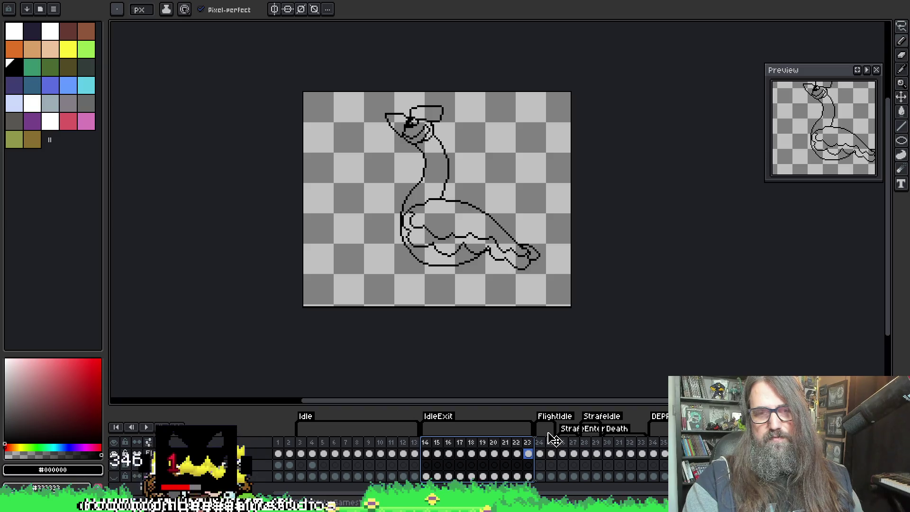
right_click(504, 441)
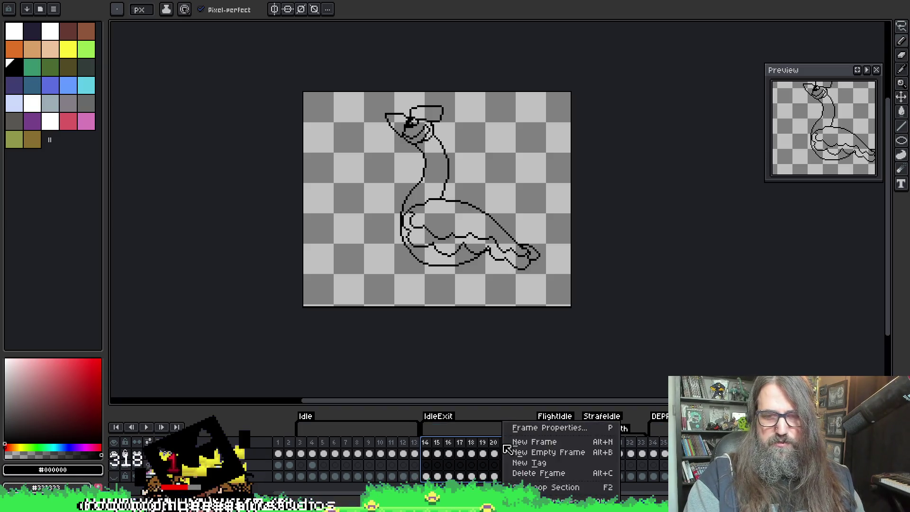
left_click(549, 428)
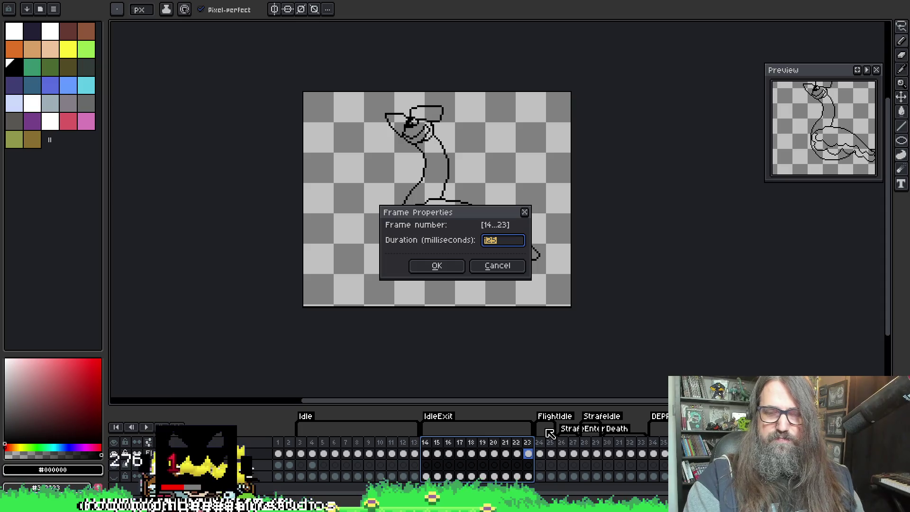
key("Return")
key("Return")
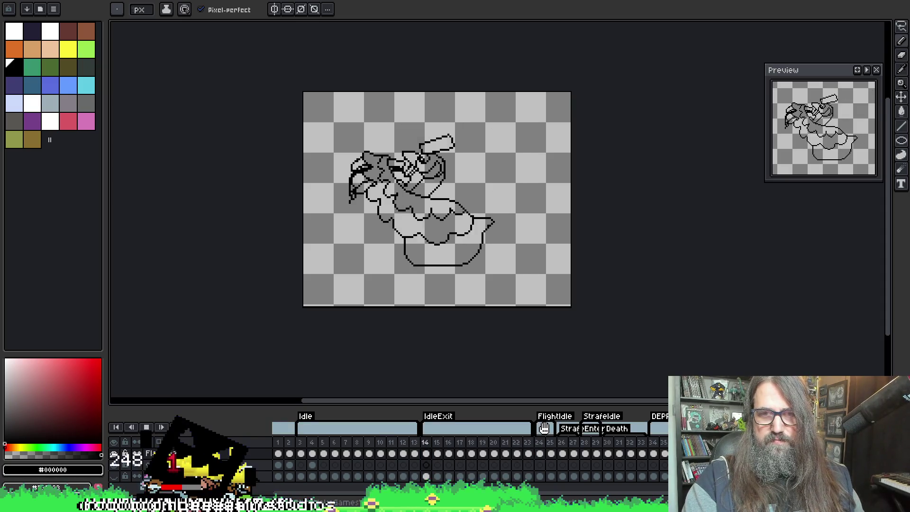